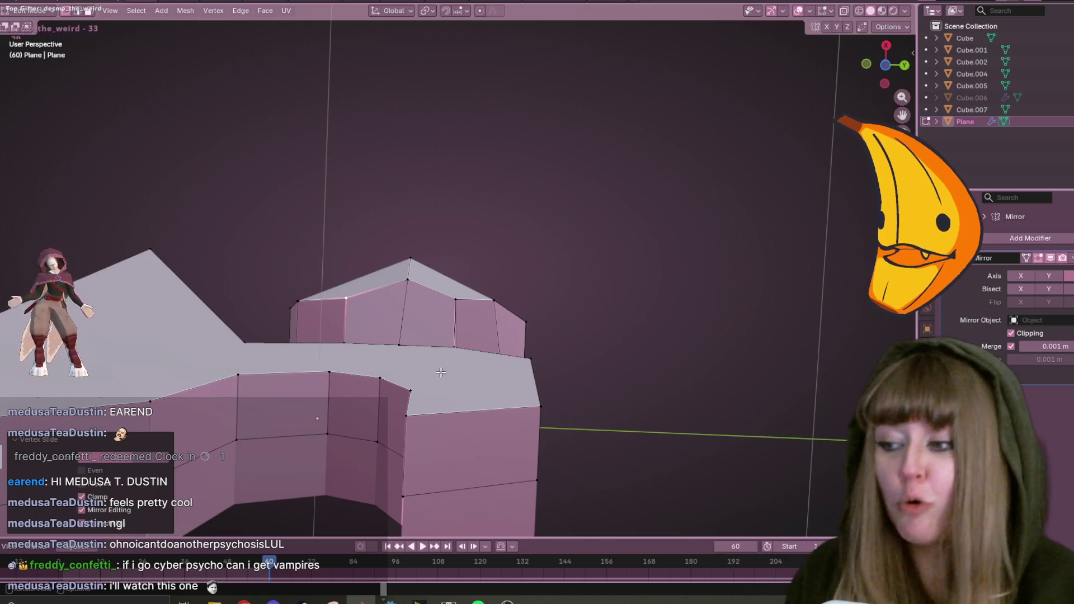
# Orbit around the winged statue mesh to inspect it from several angles.
pyautogui.moveTo(606, 238)
pyautogui.mouseDown(button='middle')
pyautogui.moveTo(589, 385)
pyautogui.moveTo(584, 370)
pyautogui.moveTo(576, 380)
pyautogui.moveTo(569, 341)
pyautogui.mouseUp(button='middle')
pyautogui.scroll(-6, 568, 342)
pyautogui.moveTo(503, 297)
pyautogui.mouseDown(button='middle')
pyautogui.moveTo(498, 271)
pyautogui.moveTo(569, 141)
pyautogui.mouseUp(button='middle')
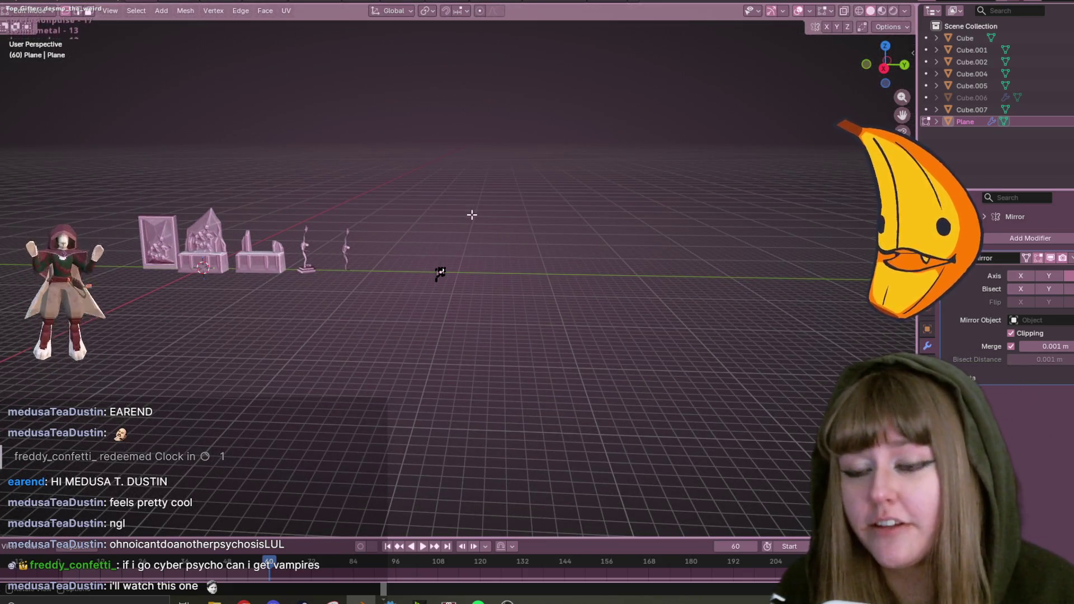
pyautogui.scroll(10, 472, 214)
pyautogui.moveTo(506, 205)
pyautogui.mouseDown(button='middle')
pyautogui.moveTo(553, 99)
pyautogui.moveTo(401, 63)
pyautogui.mouseUp(button='middle')
pyautogui.moveTo(513, 62)
pyautogui.mouseDown(button='middle')
pyautogui.moveTo(521, 180)
pyautogui.moveTo(517, 161)
pyautogui.mouseUp(button='middle')
pyautogui.moveTo(435, 147); pyautogui.dragTo(430, 151, button='middle')
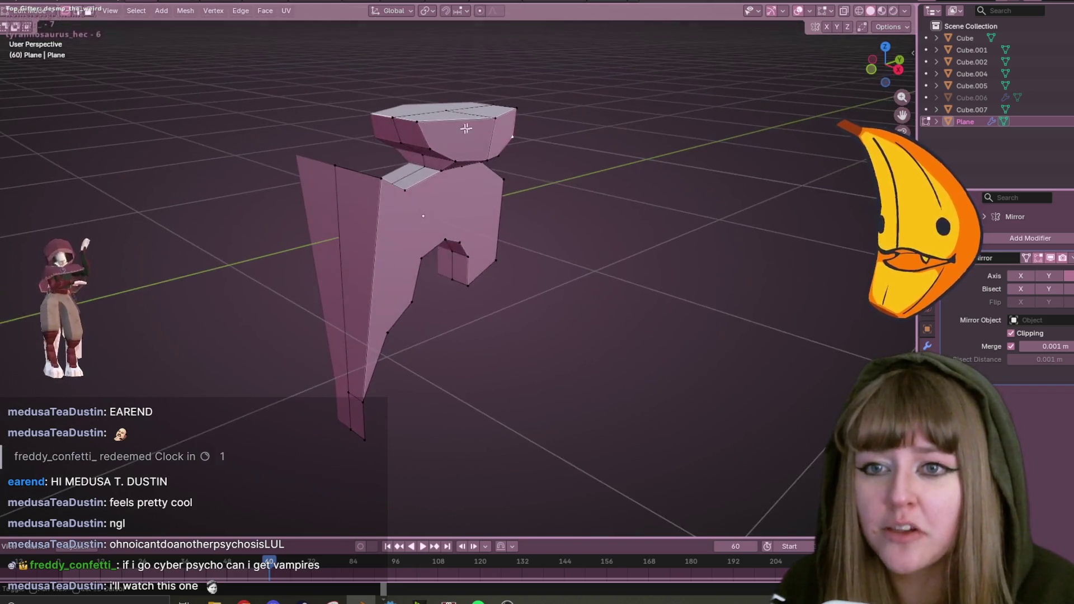
pyautogui.moveTo(500, 151)
pyautogui.mouseDown(button='middle')
pyautogui.moveTo(628, 85)
pyautogui.moveTo(481, 140)
pyautogui.mouseUp(button='middle')
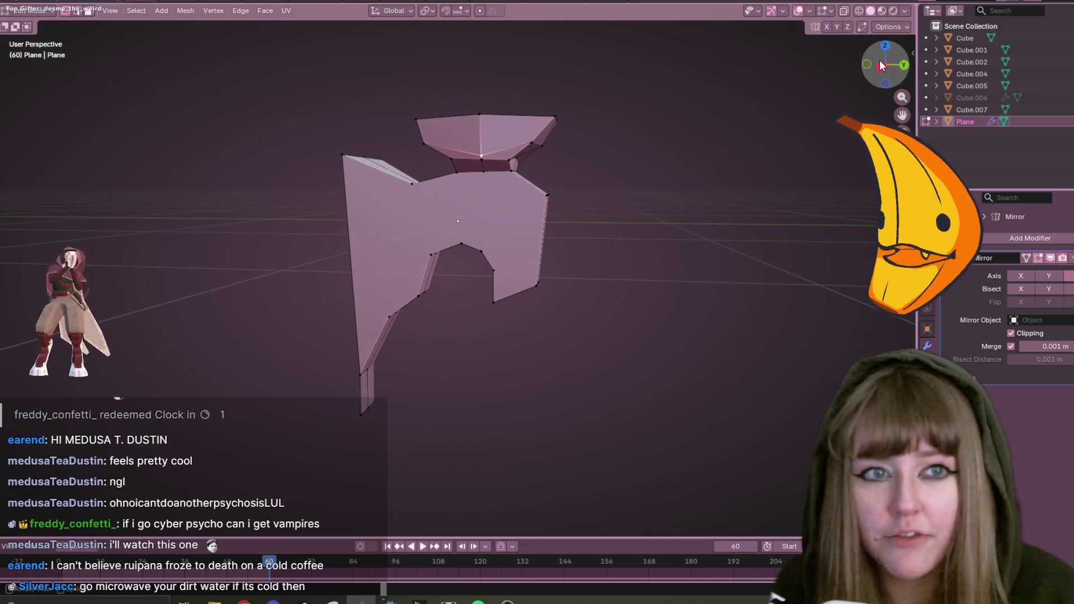
# Switch to Right Orthographic view and zoom and pan in close on the mesh.
pyautogui.click(882, 66)
pyautogui.scroll(2, 619, 100)
pyautogui.moveTo(618, 101)
pyautogui.keyDown('shift'); pyautogui.mouseDown(button='middle')
pyautogui.moveTo(531, 257)
pyautogui.moveTo(531, 296)
pyautogui.mouseUp(button='middle'); pyautogui.keyUp('shift')
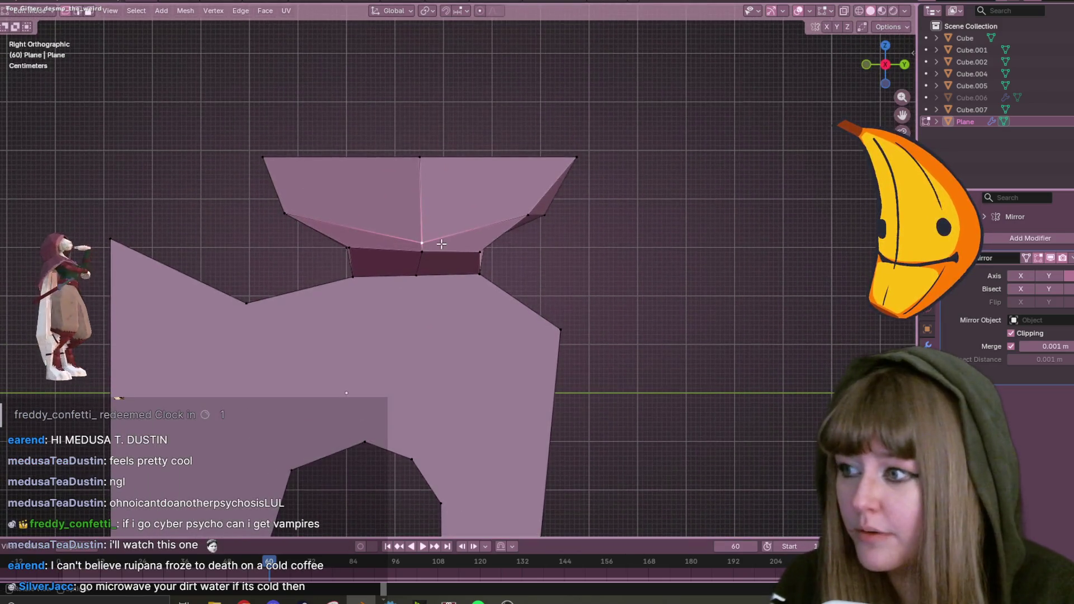
# Raise the cap's centre vertex, then shift the neck's right vertex slightly left.
pyautogui.press('g')
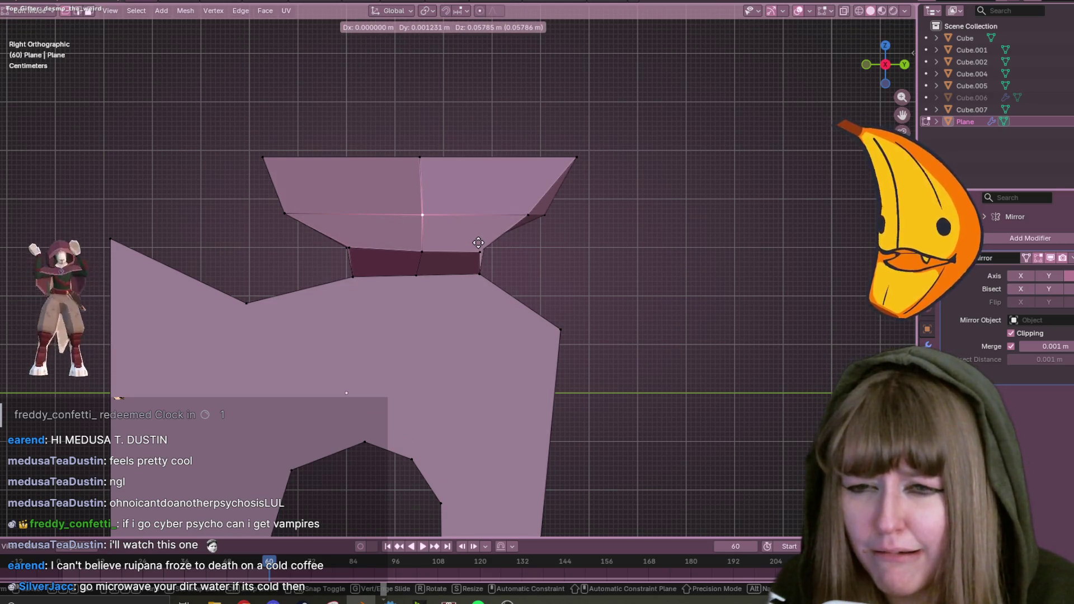
pyautogui.click(478, 243)
pyautogui.click(475, 282)
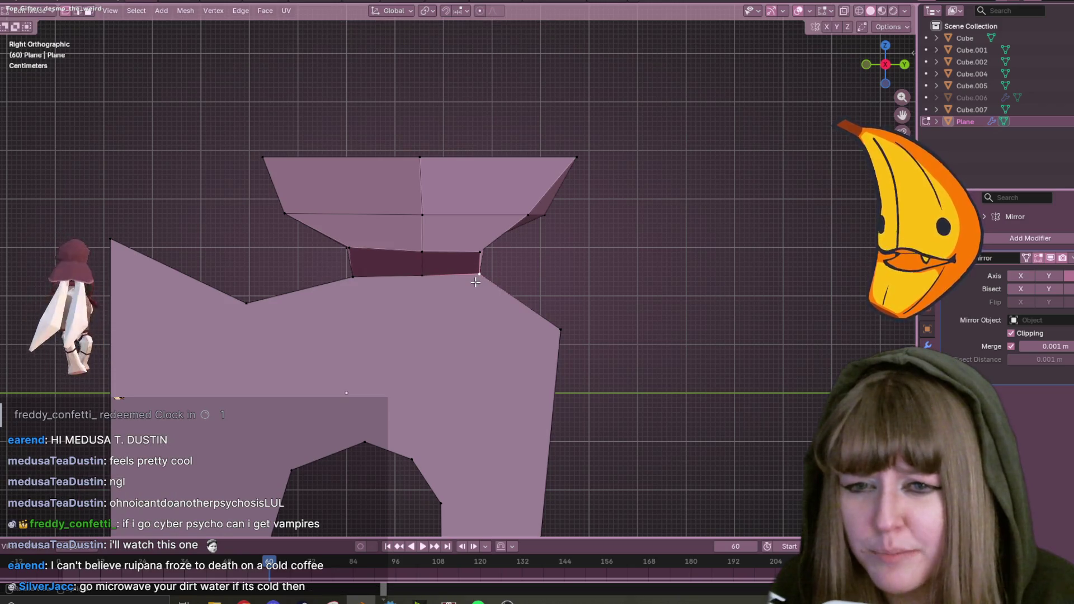
pyautogui.press('g')
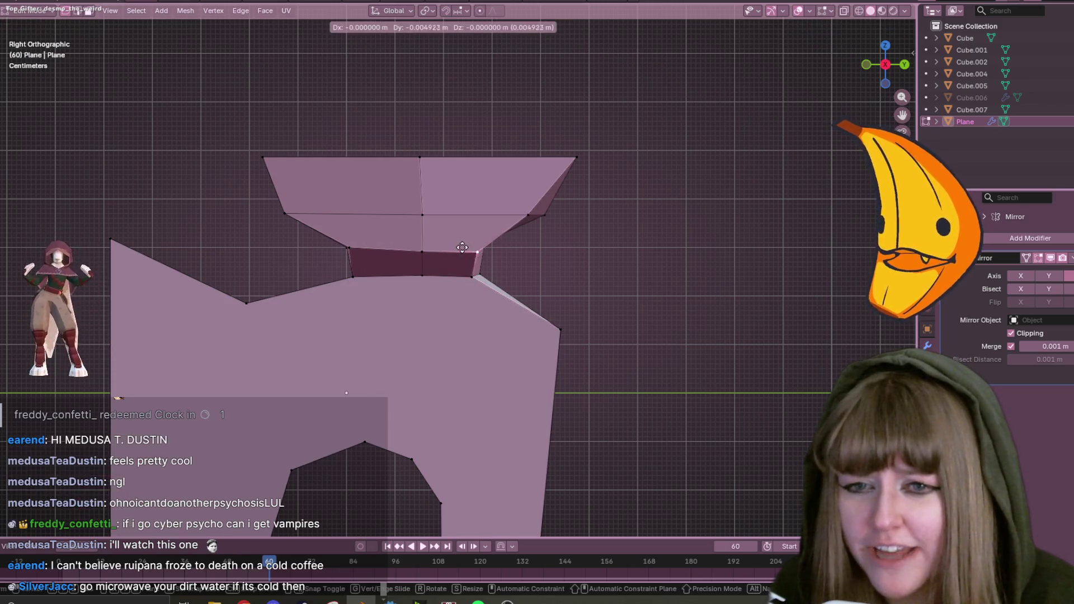
pyautogui.click(469, 246)
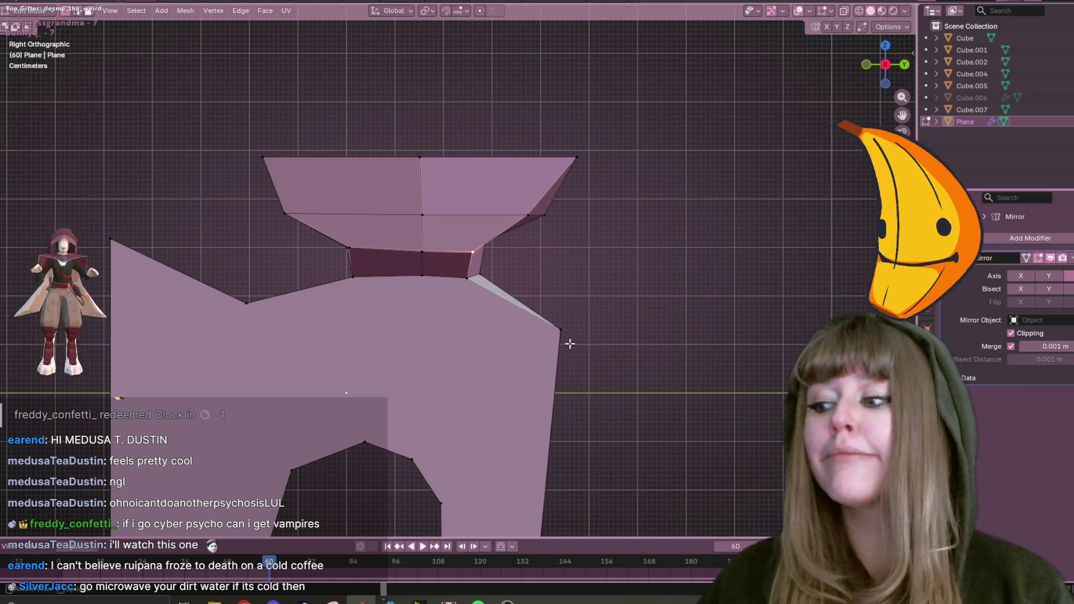
pyautogui.click(555, 146)
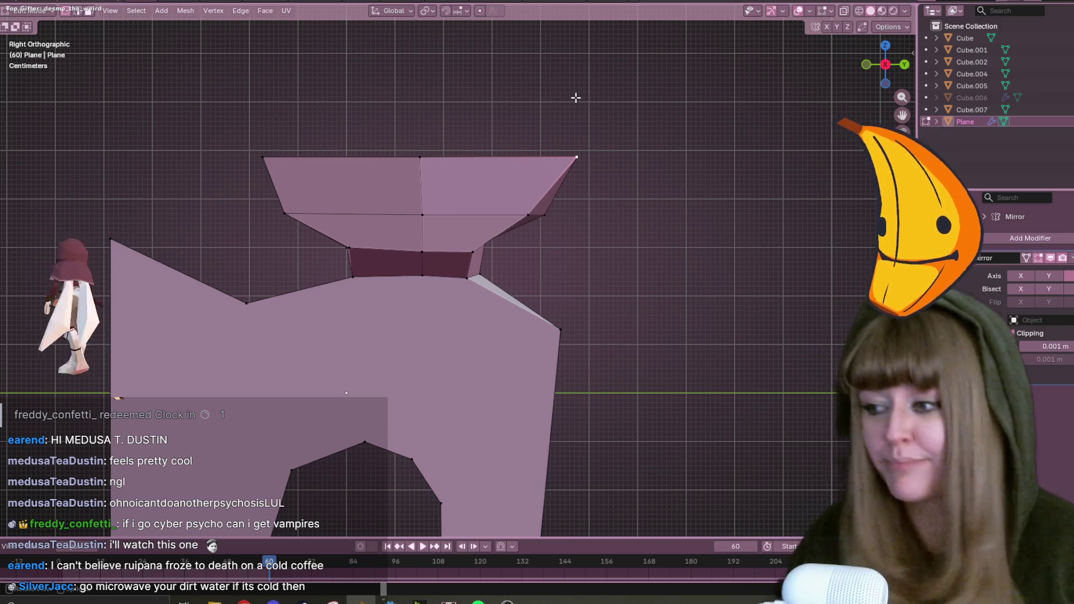
pyautogui.click(472, 253)
# Extrude a new vertex and place it at the cap's outer top-right corner.
pyautogui.keyDown('shift'); pyautogui.moveTo(511, 259); pyautogui.dragTo(577, 220, button='middle'); pyautogui.keyUp('shift')
pyautogui.press('e')
pyautogui.click(575, 219)
pyautogui.press('g')
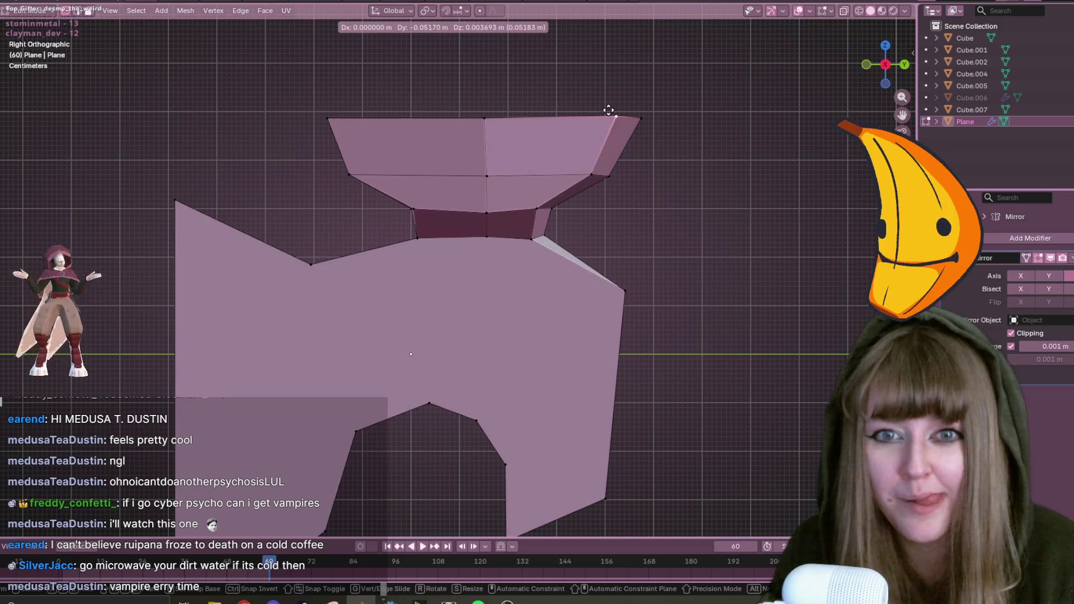
pyautogui.click(607, 111)
pyautogui.keyDown('shift'); pyautogui.moveTo(659, 115); pyautogui.dragTo(688, 114, button='middle'); pyautogui.keyUp('shift')
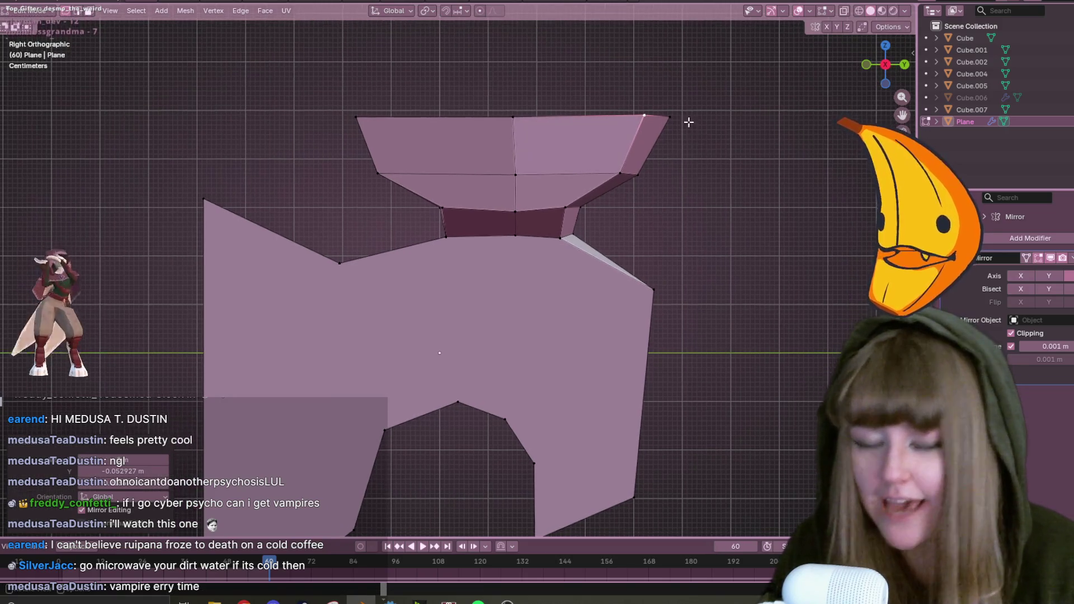
pyautogui.press('g')
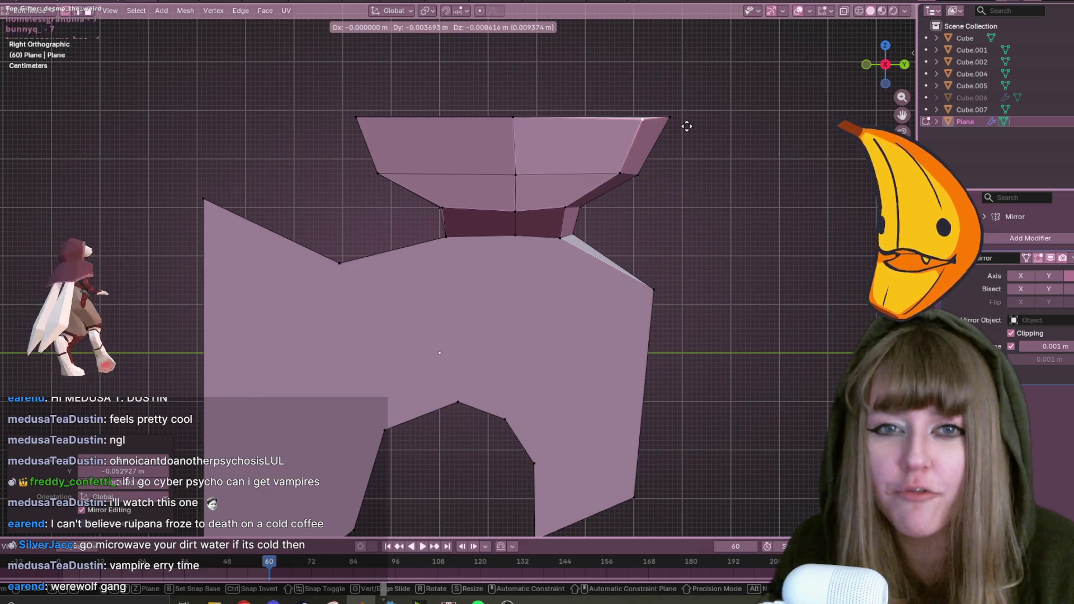
pyautogui.click(679, 120)
pyautogui.click(677, 119)
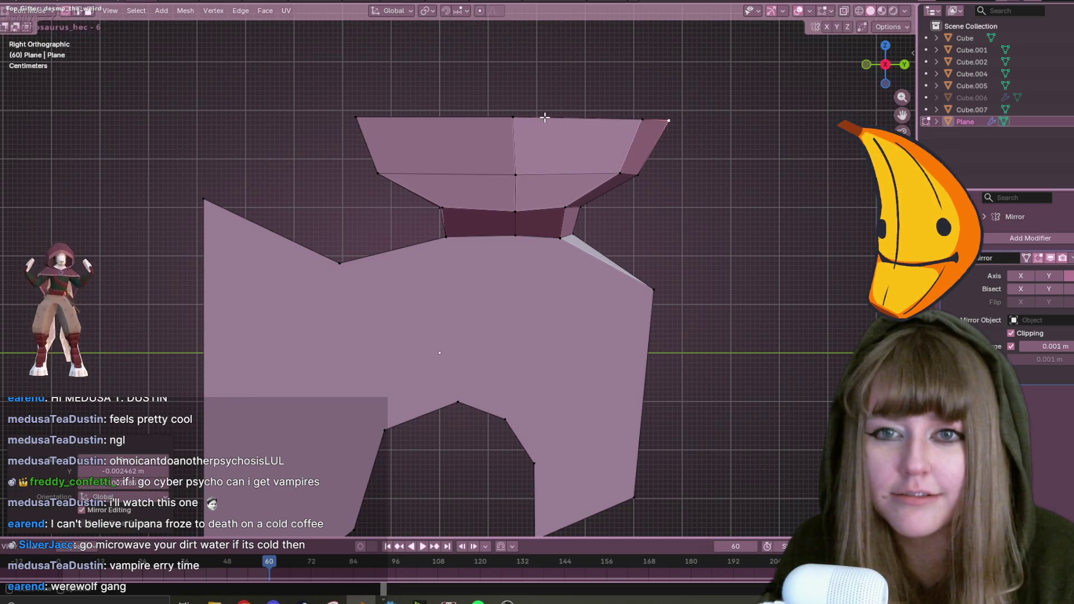
# Vertex-slide the cap's top-middle, left middle-row and top-left corner vertices to refine the rim.
pyautogui.click(541, 117)
pyautogui.press('g')
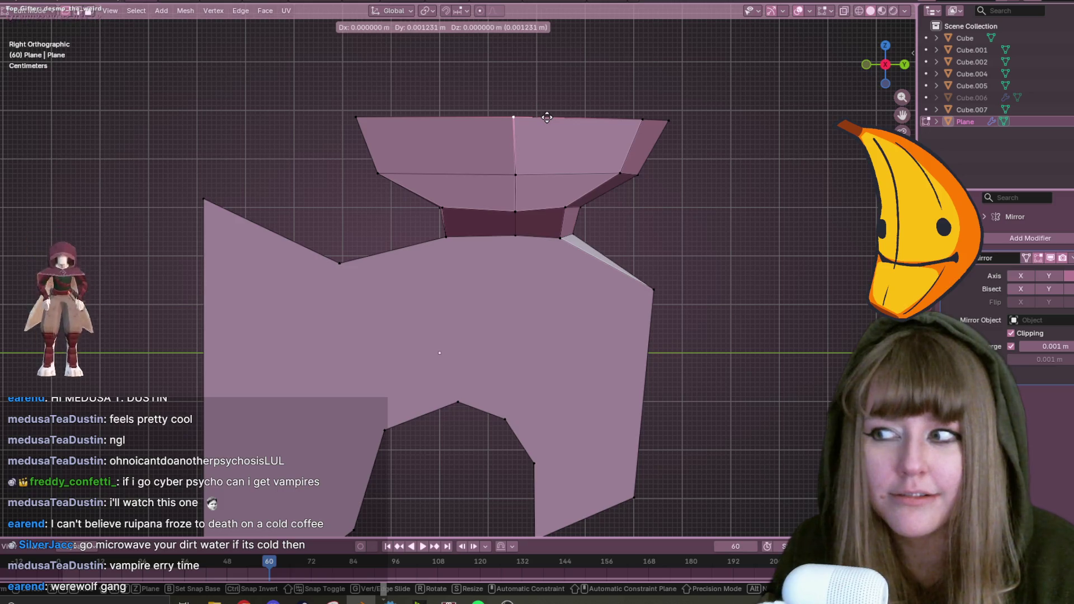
pyautogui.click(547, 117)
pyautogui.keyDown('shift'); pyautogui.moveTo(374, 169); pyautogui.dragTo(491, 146, button='middle'); pyautogui.keyUp('shift')
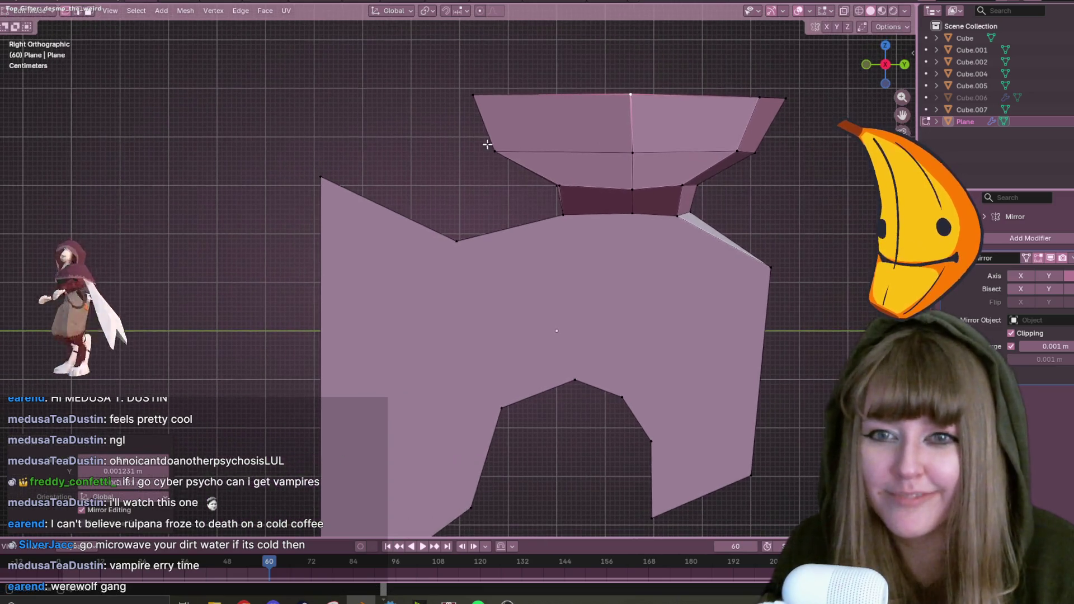
pyautogui.click(494, 151)
pyautogui.press('g')
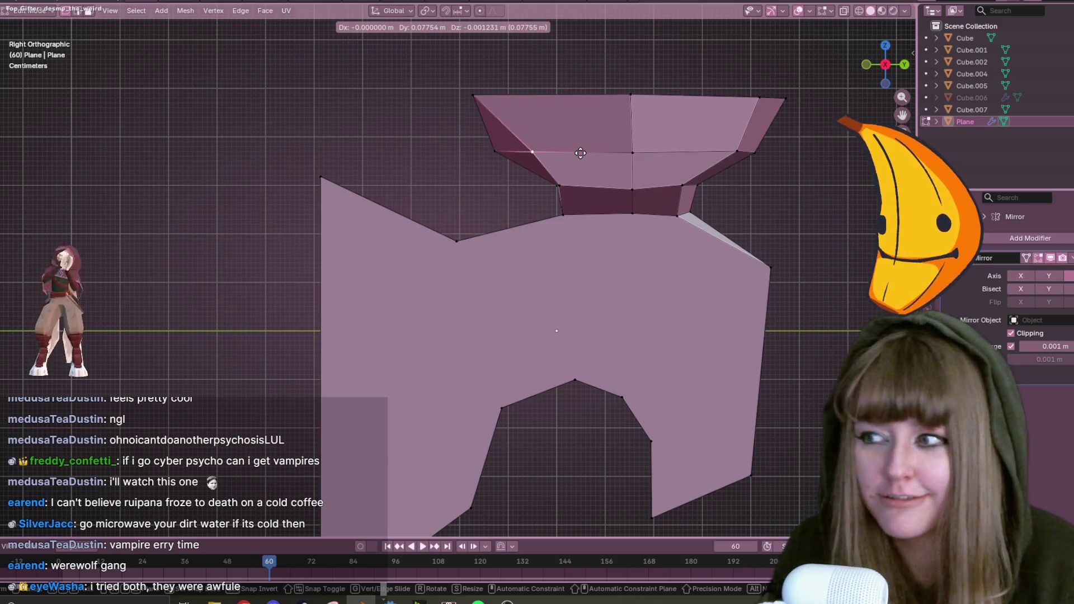
pyautogui.press('g')
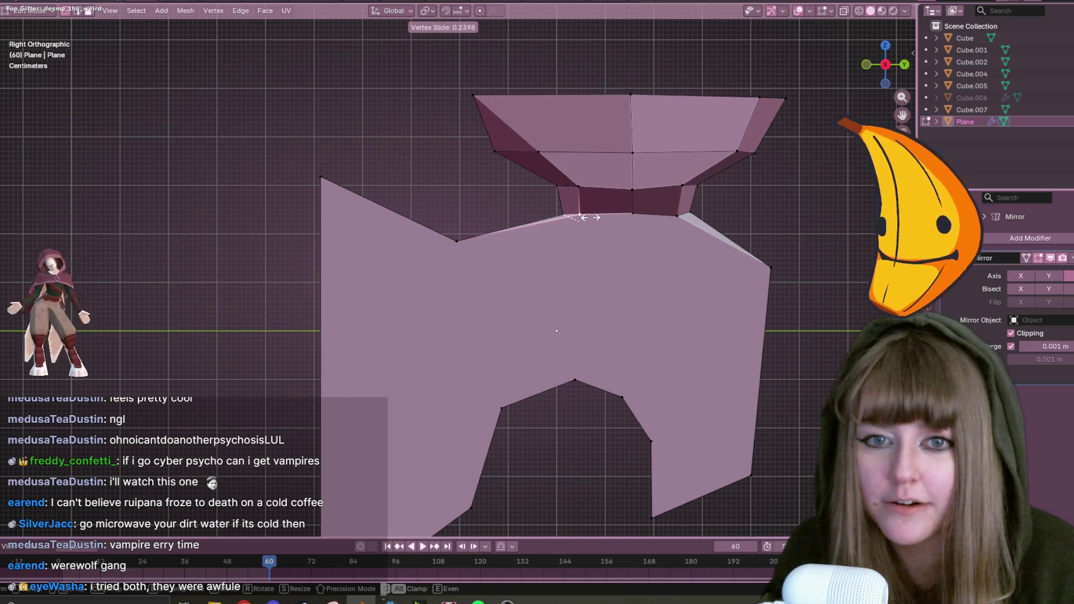
pyautogui.click(594, 217)
pyautogui.click(474, 93)
pyautogui.press('g')
pyautogui.press('g')
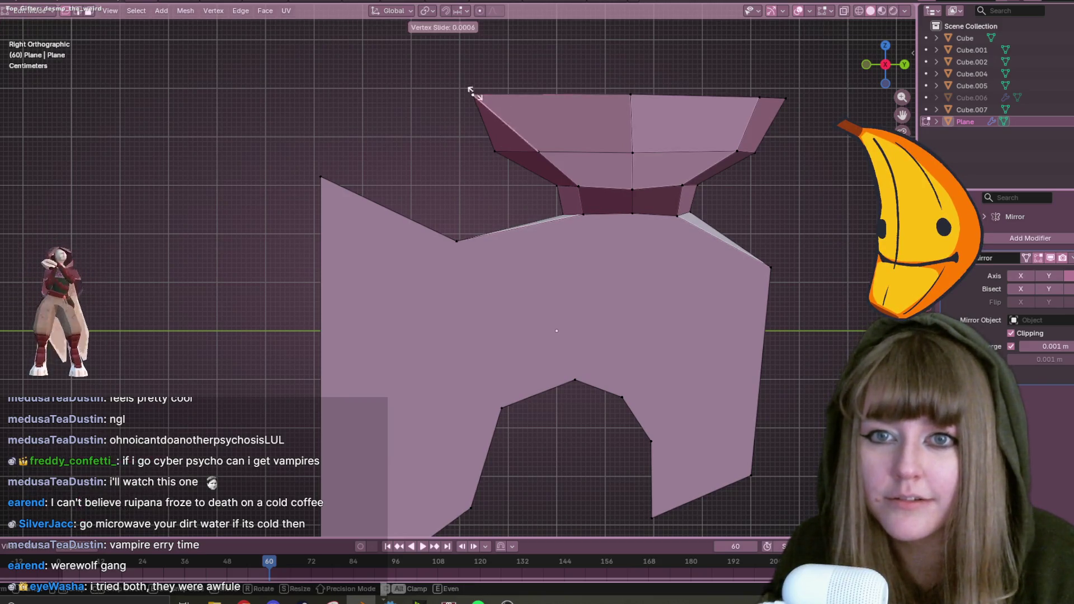
pyautogui.click(510, 89)
pyautogui.moveTo(463, 167); pyautogui.dragTo(671, 149, button='middle')
pyautogui.moveTo(790, 438)
pyautogui.mouseDown(button='middle')
pyautogui.moveTo(757, 319)
pyautogui.moveTo(766, 291)
pyautogui.moveTo(743, 350)
pyautogui.moveTo(704, 362)
pyautogui.mouseUp(button='middle')
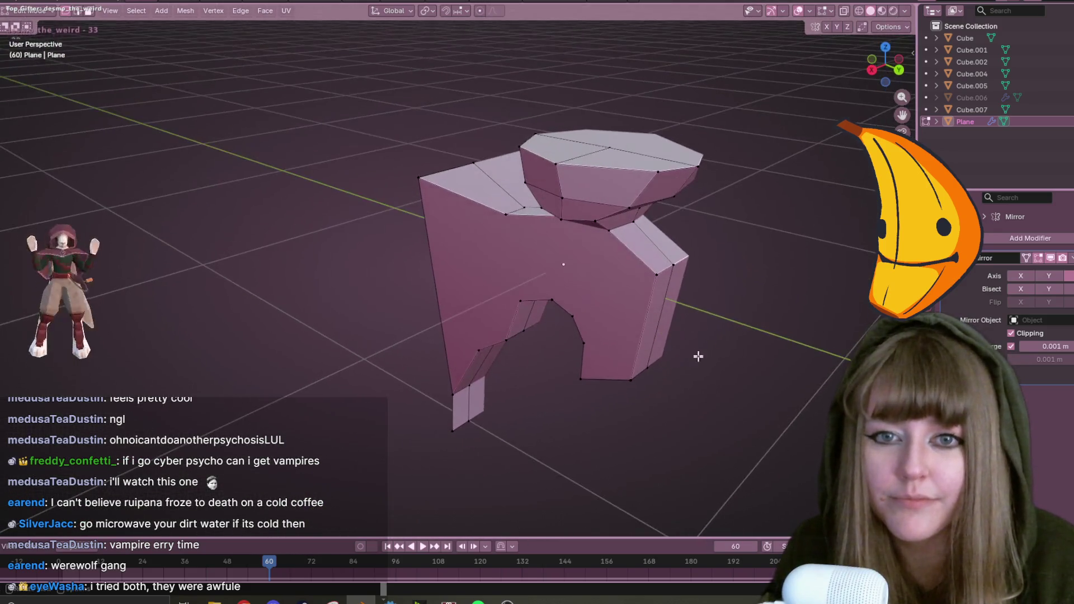
# In back view, vertex-slide the upper-loop vertex and the vertex just below it.
pyautogui.click(899, 59)
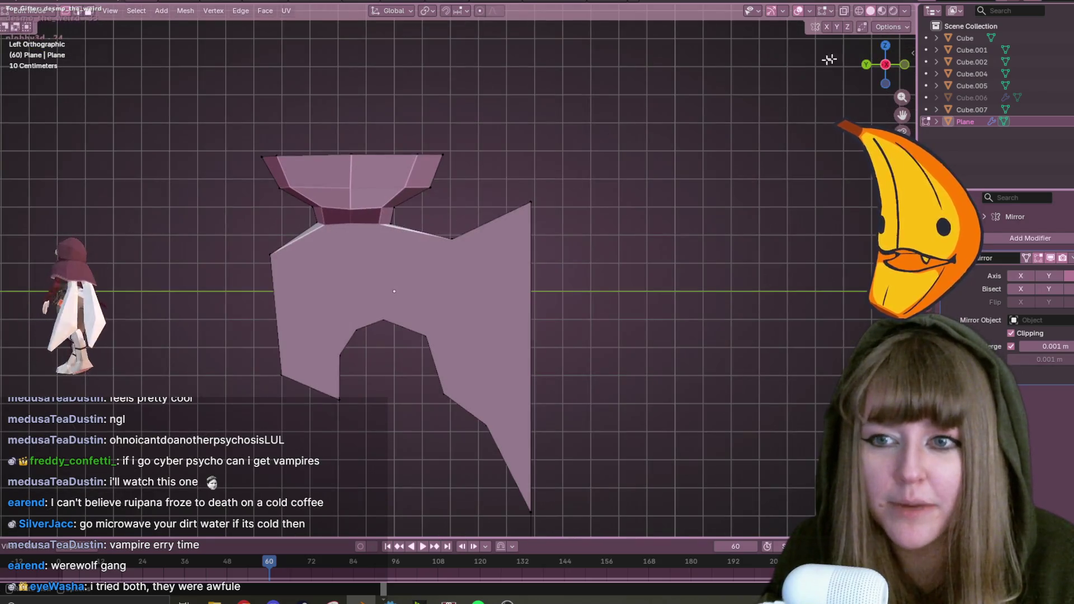
pyautogui.click(865, 65)
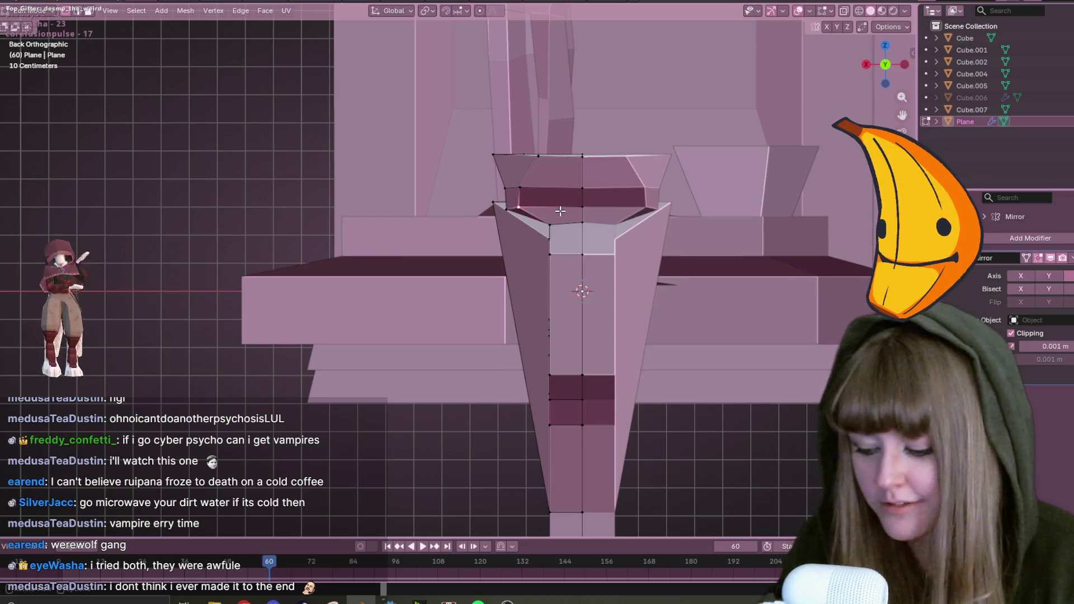
pyautogui.press('g')
pyautogui.click(591, 216)
pyautogui.click(542, 180)
pyautogui.press('g')
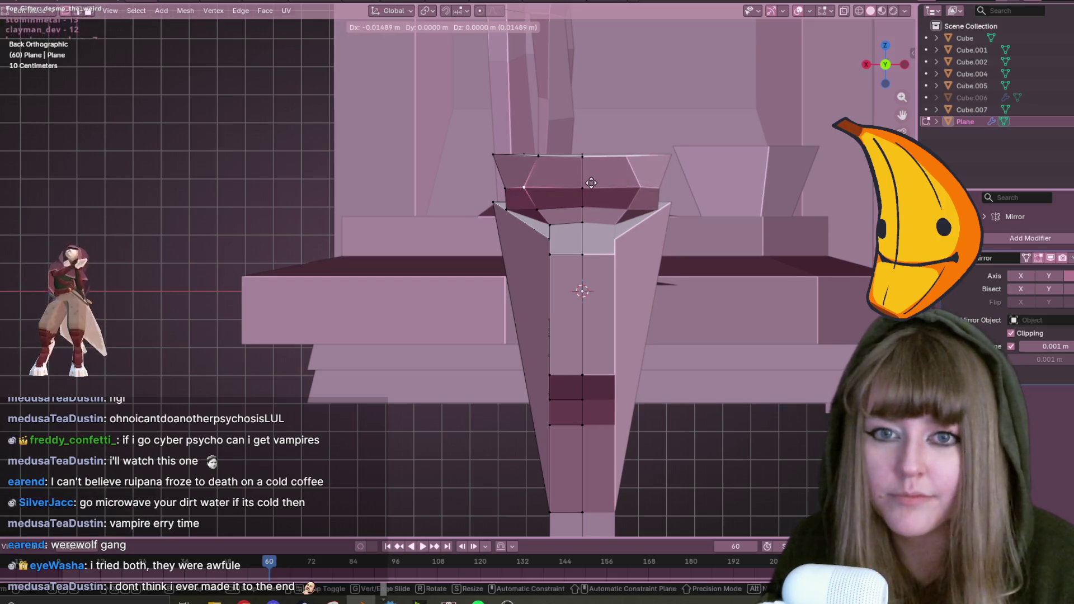
pyautogui.press('Escape')
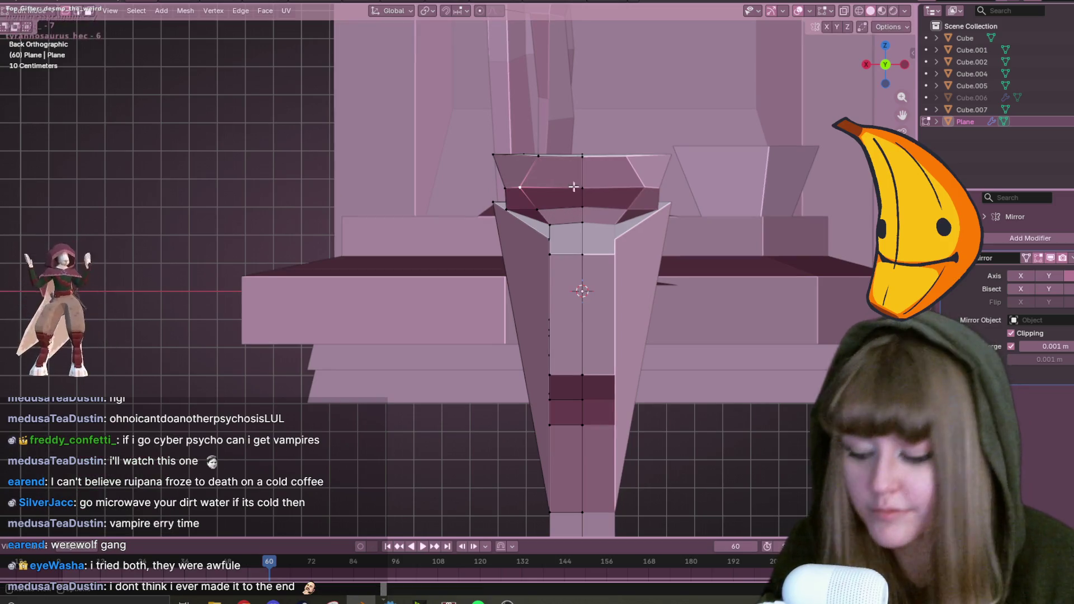
pyautogui.press('g')
pyautogui.press('g')
pyautogui.click(636, 189)
pyautogui.click(552, 211)
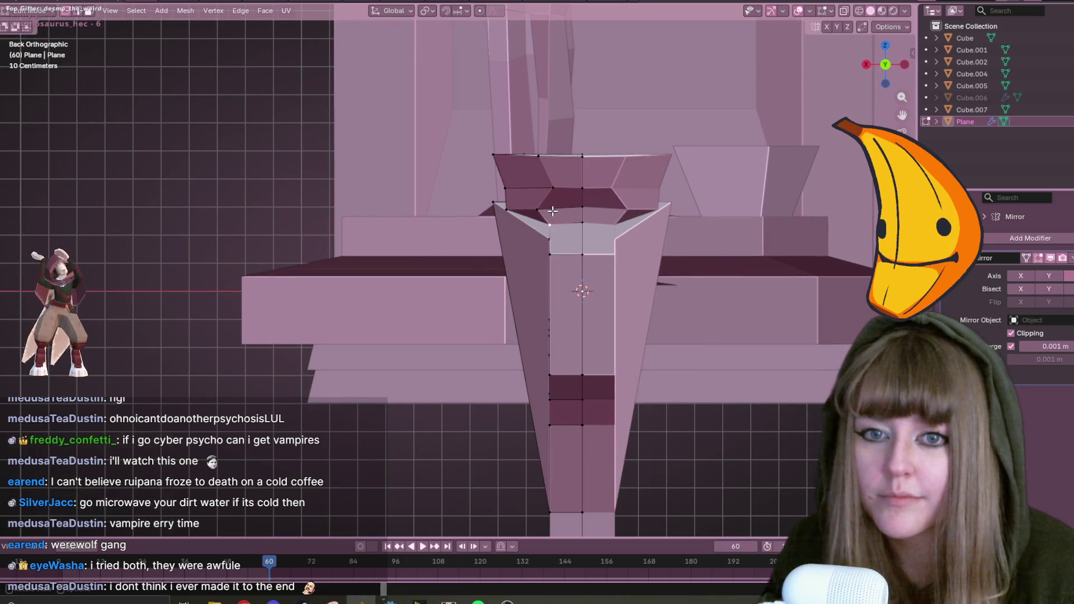
pyautogui.press('g')
pyautogui.press('g')
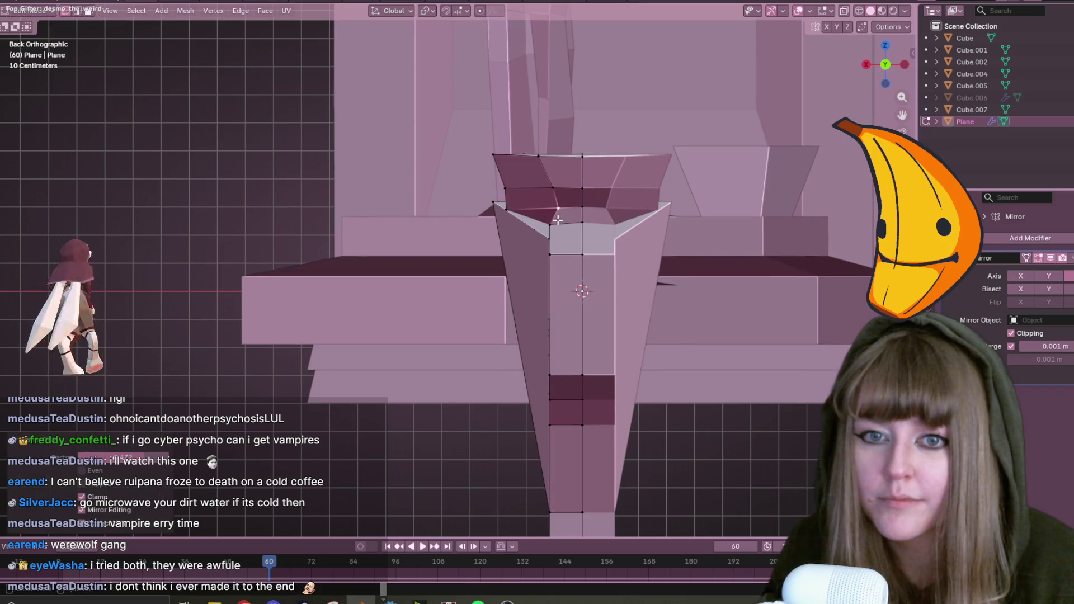
pyautogui.click(559, 213)
pyautogui.moveTo(559, 213)
pyautogui.mouseDown(button='middle')
pyautogui.moveTo(671, 249)
pyautogui.moveTo(695, 240)
pyautogui.moveTo(587, 224)
pyautogui.moveTo(750, 223)
pyautogui.mouseUp(button='middle')
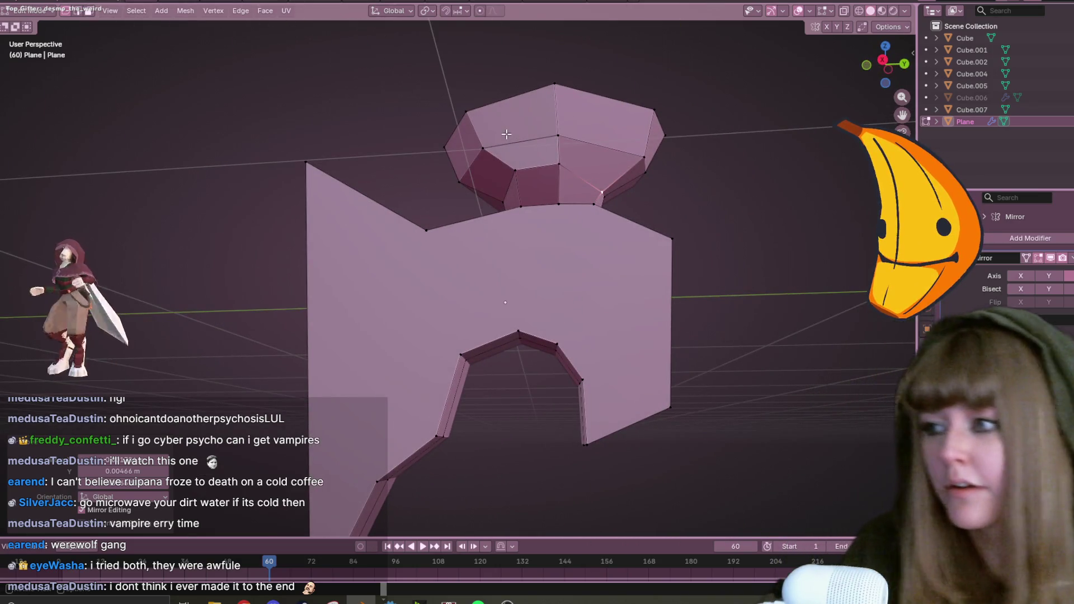
# Move a top-cap vertex, then edge-slide a bowl edge into its new position.
pyautogui.click(564, 165)
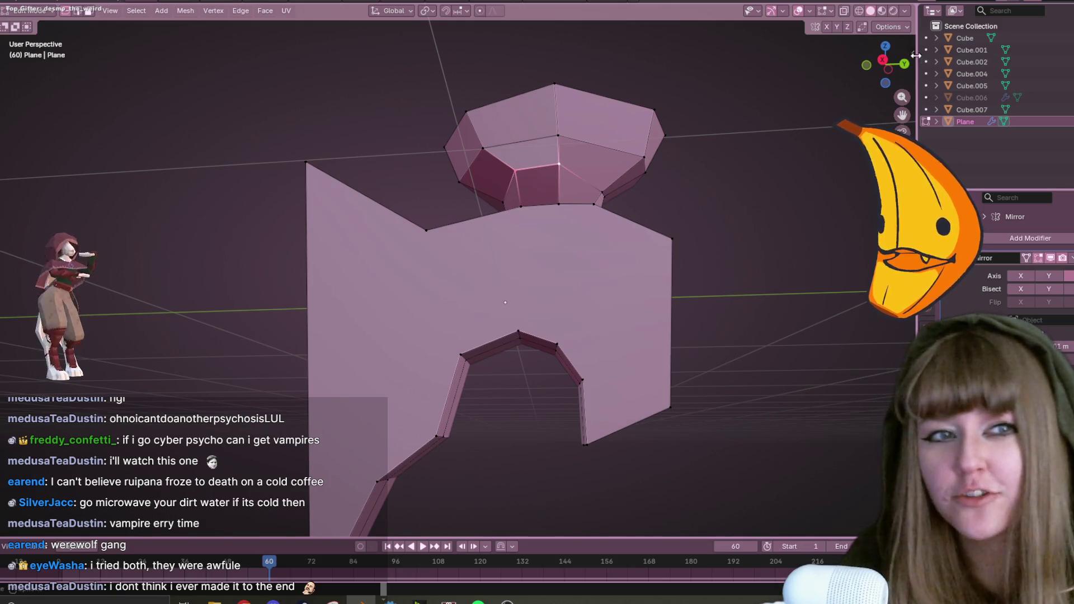
pyautogui.click(904, 64)
pyautogui.scroll(3, 636, 225)
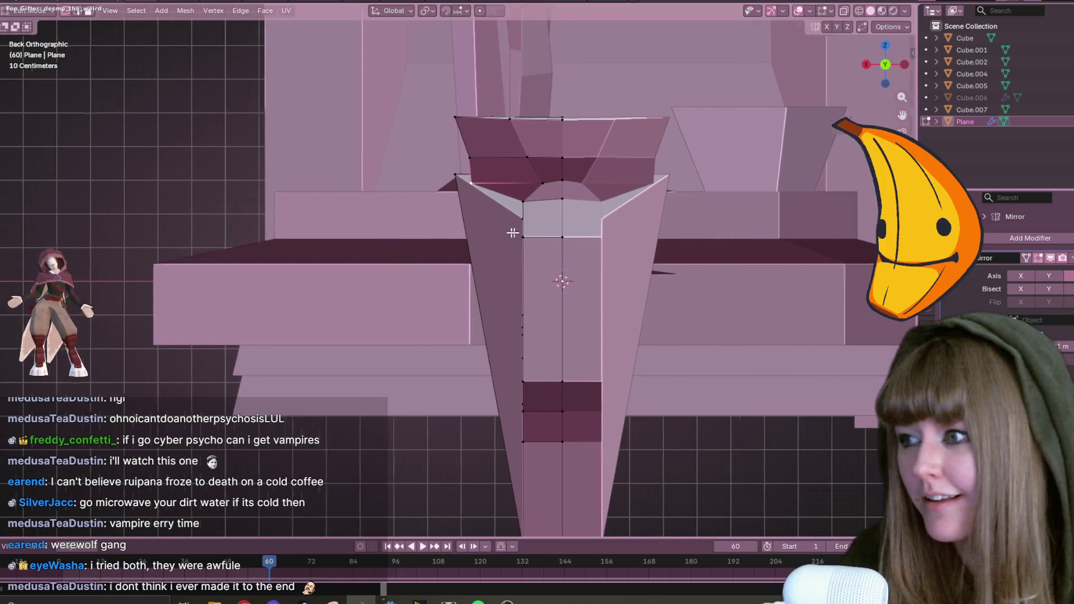
pyautogui.press('g')
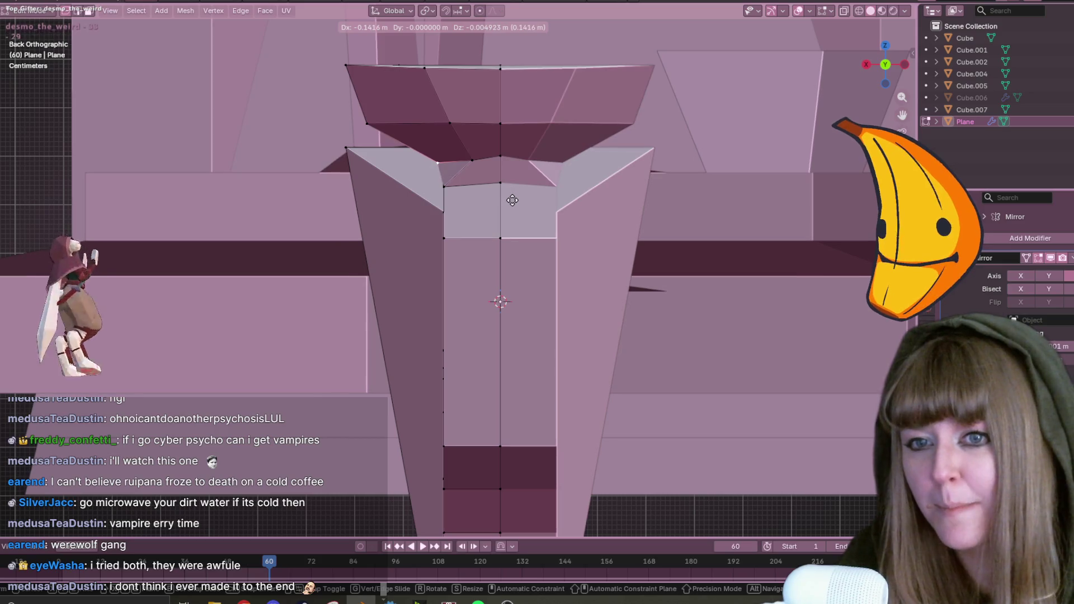
pyautogui.click(512, 200)
pyautogui.moveTo(513, 200)
pyautogui.mouseDown(button='middle')
pyautogui.moveTo(635, 170)
pyautogui.moveTo(712, 192)
pyautogui.moveTo(729, 230)
pyautogui.moveTo(681, 189)
pyautogui.mouseUp(button='middle')
pyautogui.press('g')
pyautogui.press('g')
pyautogui.moveTo(451, 140)
pyautogui.mouseDown(button='middle')
pyautogui.moveTo(626, 180)
pyautogui.moveTo(492, 216)
pyautogui.moveTo(461, 242)
pyautogui.mouseUp(button='middle')
pyautogui.click(579, 182)
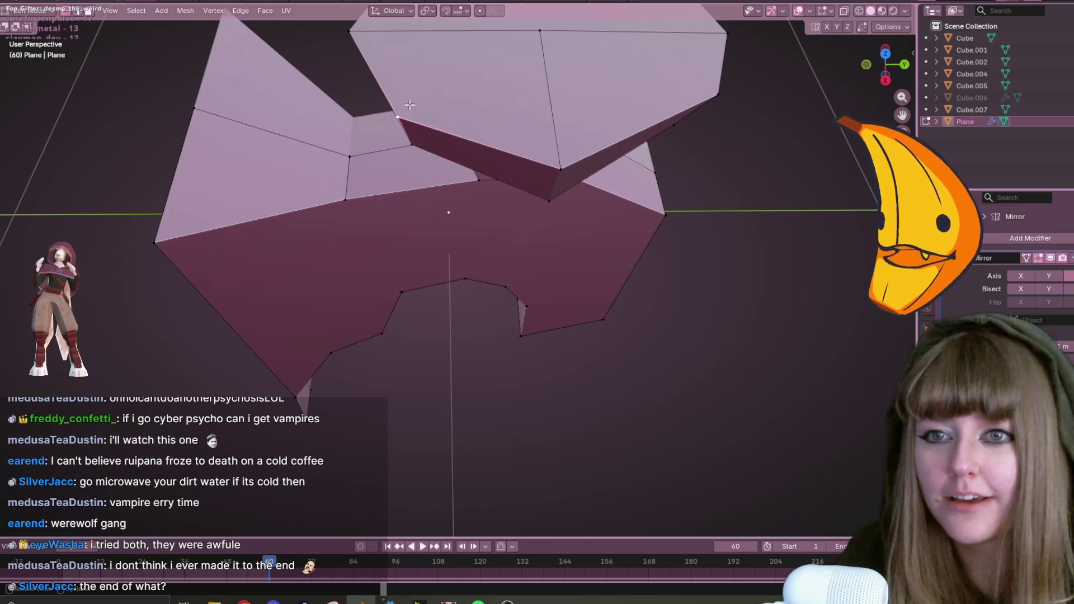
# From Top view, select the octagonal top's vertex and sink it about 0.064 m along Z.
pyautogui.scroll(-5, 419, 114)
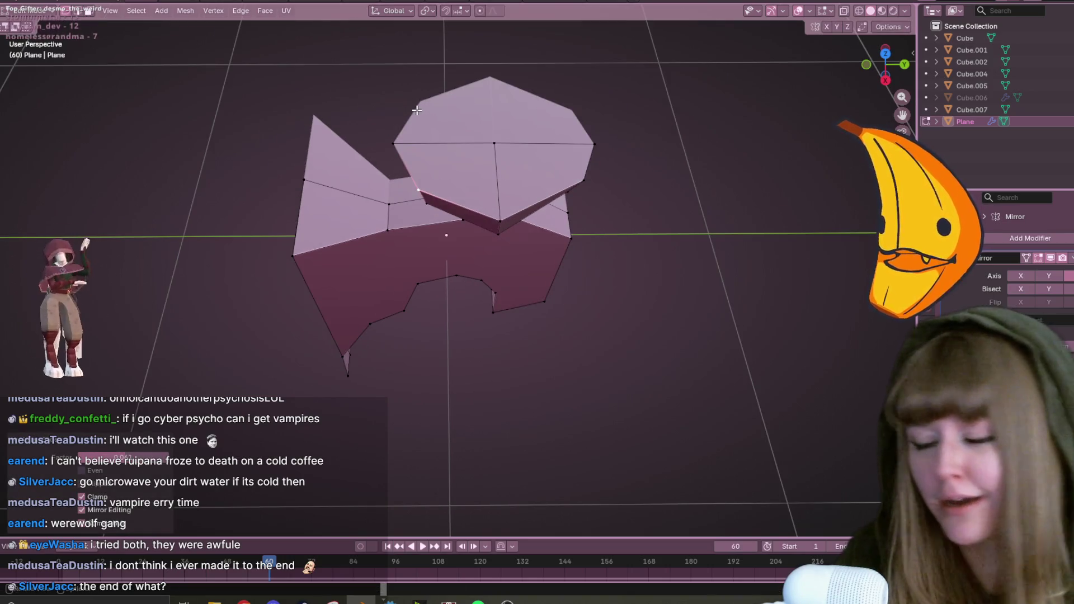
pyautogui.moveTo(418, 263)
pyautogui.mouseDown(button='middle')
pyautogui.moveTo(430, 221)
pyautogui.moveTo(626, 177)
pyautogui.mouseUp(button='middle')
pyautogui.click(885, 64)
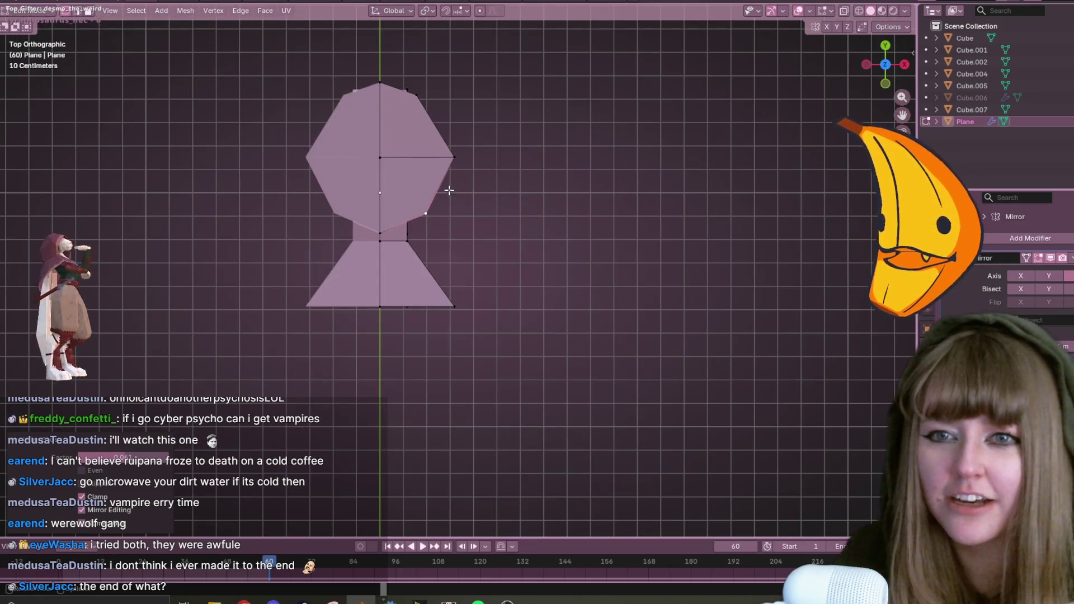
pyautogui.click(452, 159)
pyautogui.moveTo(654, 320); pyautogui.dragTo(615, 283, button='middle')
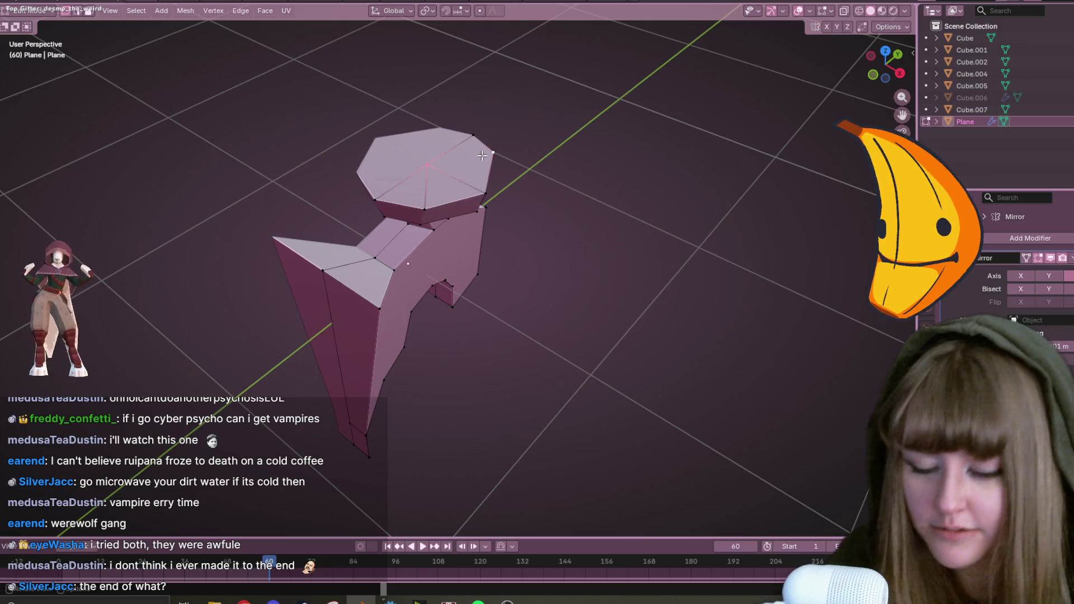
pyautogui.moveTo(439, 165)
pyautogui.mouseDown(button='middle')
pyautogui.moveTo(561, 190)
pyautogui.moveTo(513, 153)
pyautogui.moveTo(489, 204)
pyautogui.moveTo(467, 184)
pyautogui.mouseUp(button='middle')
pyautogui.press('g')
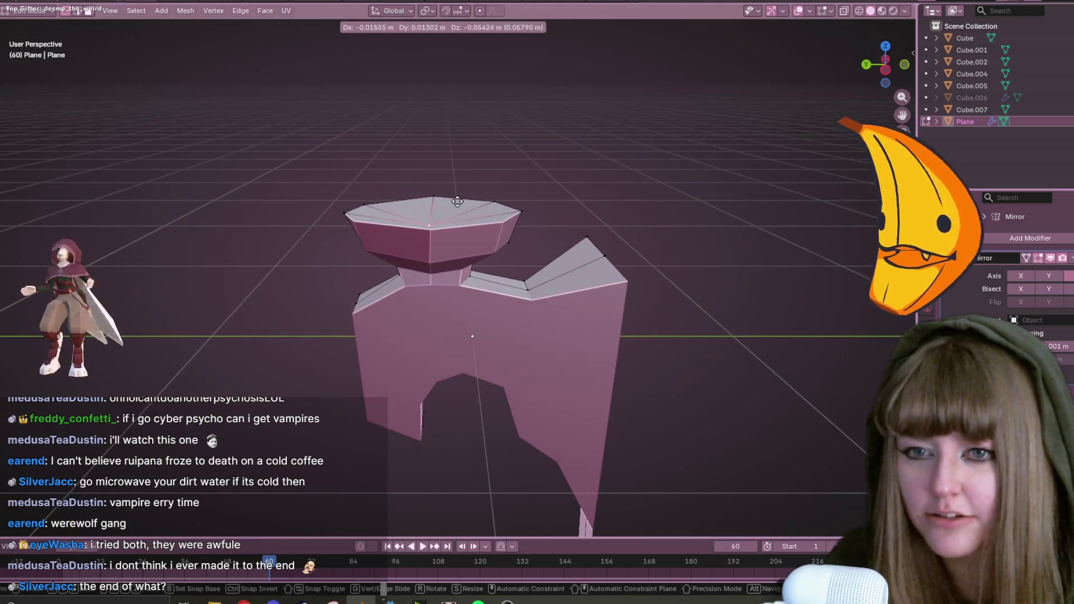
pyautogui.press('z')
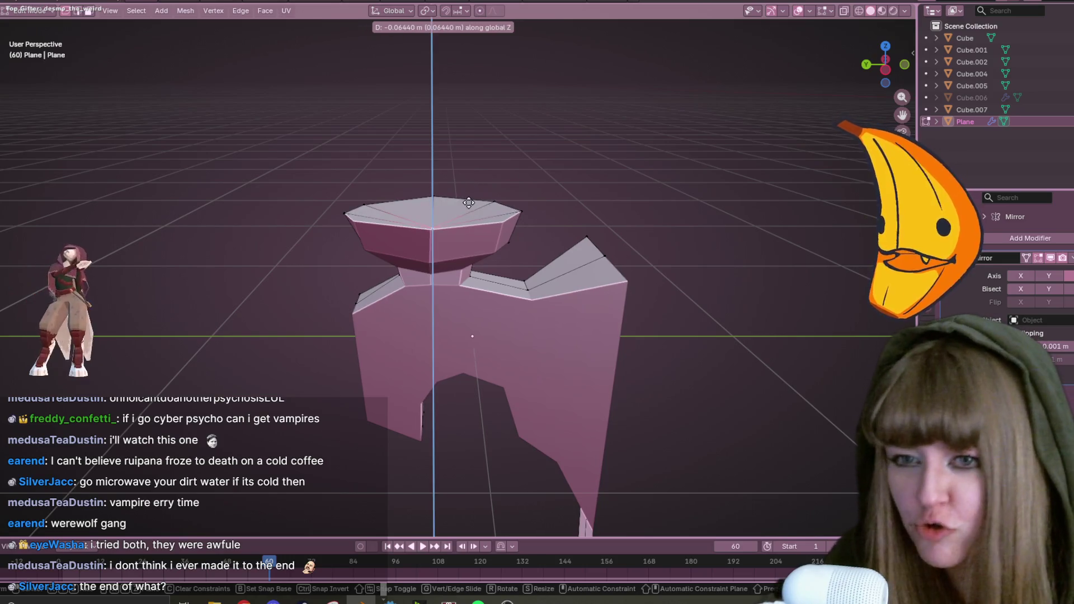
pyautogui.click(470, 212)
pyautogui.moveTo(469, 212)
pyautogui.mouseDown(button='middle')
pyautogui.moveTo(413, 240)
pyautogui.moveTo(364, 187)
pyautogui.moveTo(276, 206)
pyautogui.moveTo(664, 388)
pyautogui.moveTo(546, 304)
pyautogui.moveTo(609, 287)
pyautogui.moveTo(657, 326)
pyautogui.moveTo(738, 350)
pyautogui.moveTo(695, 458)
pyautogui.moveTo(582, 351)
pyautogui.moveTo(615, 336)
pyautogui.moveTo(503, 378)
pyautogui.moveTo(678, 370)
pyautogui.mouseUp(button='middle')
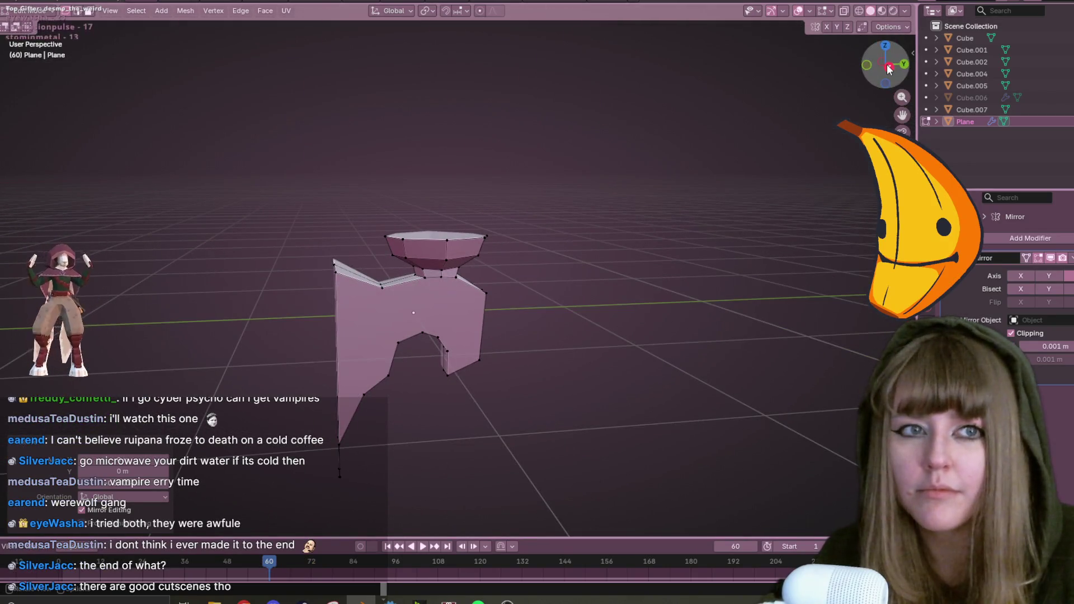
# In Right view, join two right-edge vertices with a new edge and vertex-slide it.
pyautogui.click(889, 67)
pyautogui.scroll(3, 621, 240)
pyautogui.click(552, 269)
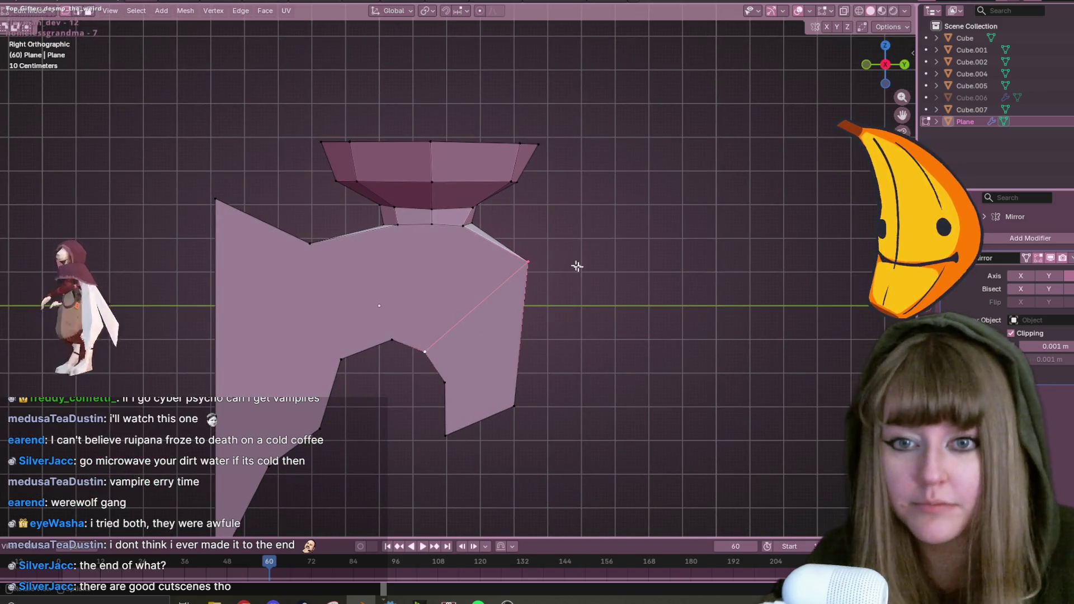
pyautogui.press('j')
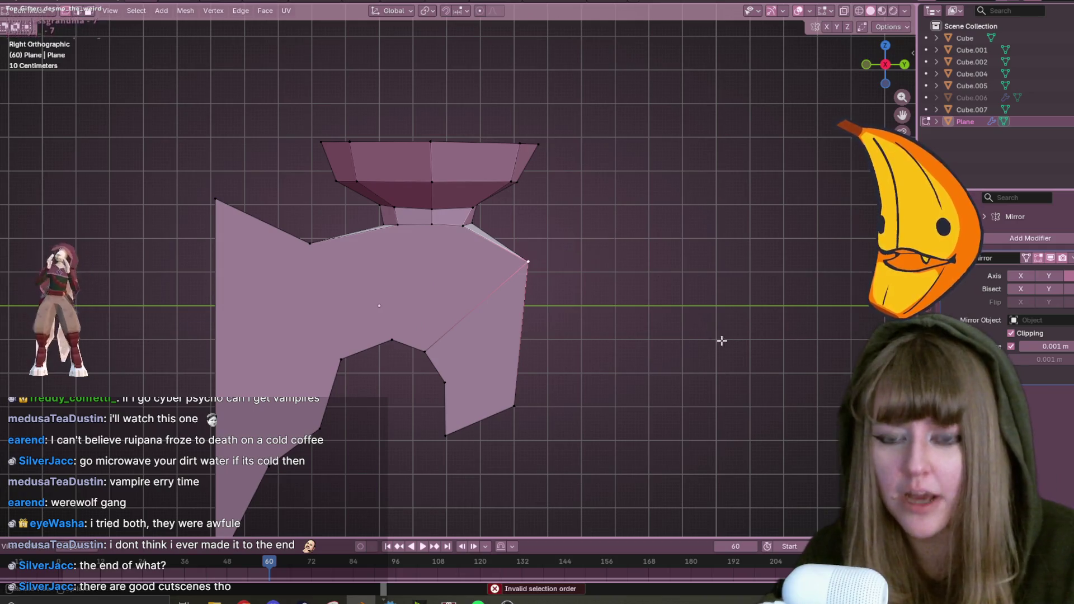
pyautogui.keyDown('shift'); pyautogui.moveTo(703, 327); pyautogui.dragTo(731, 304, button='middle'); pyautogui.keyUp('shift')
pyautogui.hotkey('shift', 'v')
pyautogui.click(663, 330)
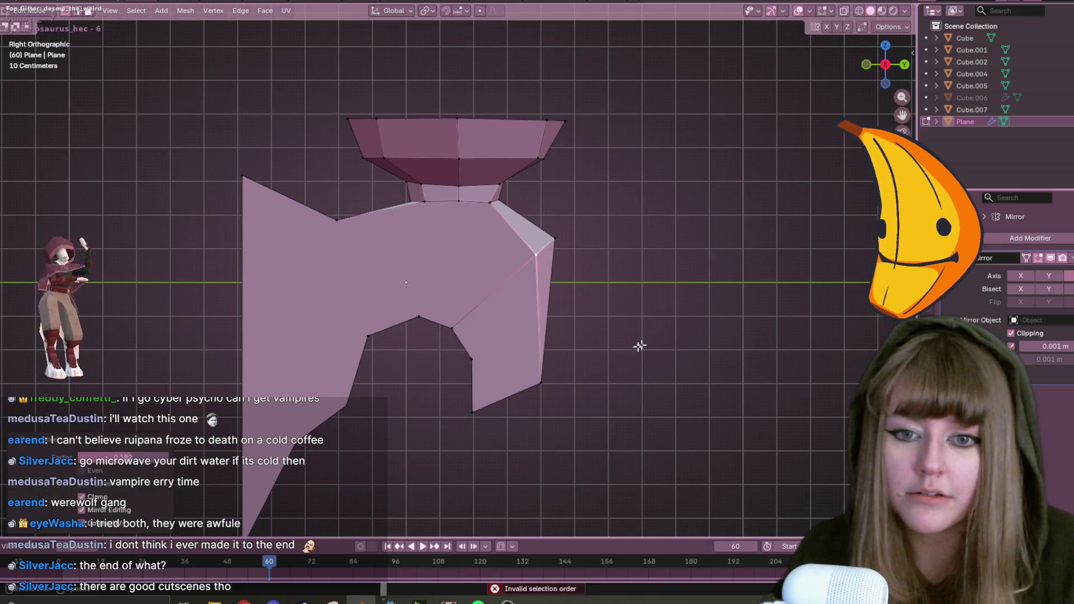
# Connect the lower right-section vertex and slide it along its edge to factor 0.557.
pyautogui.keyDown('shift'); pyautogui.click(471, 359); pyautogui.keyUp('shift')
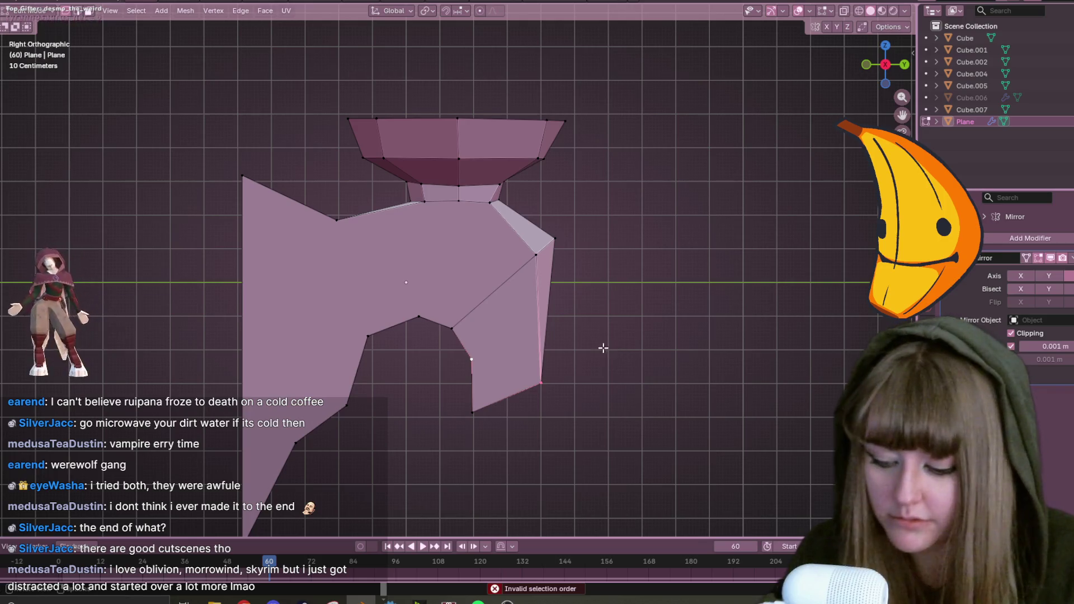
pyautogui.press('j')
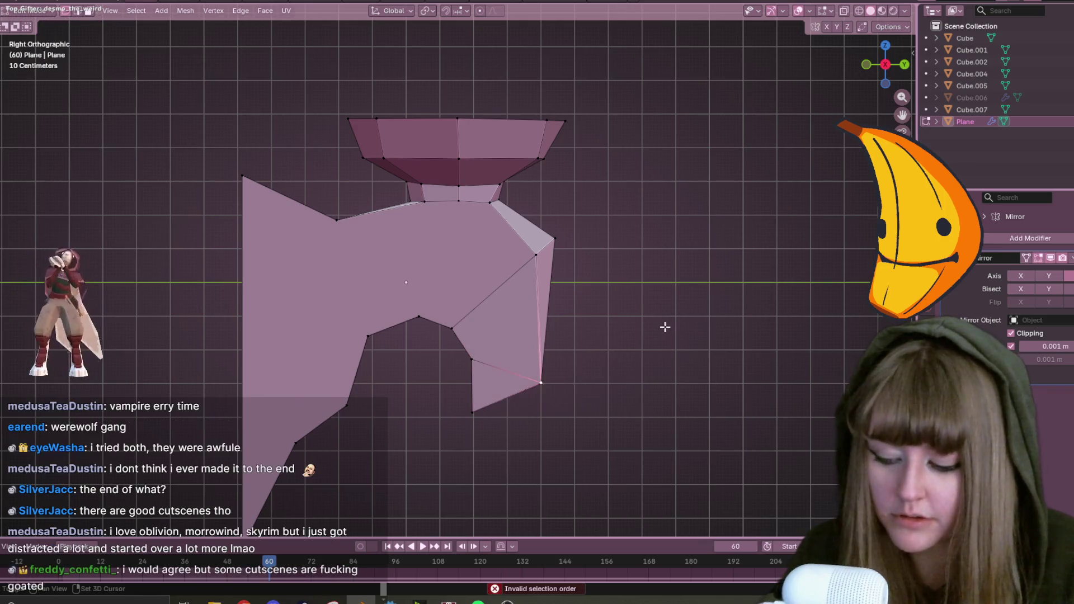
pyautogui.hotkey('shift', 'v')
pyautogui.click(616, 316)
pyautogui.moveTo(616, 316)
pyautogui.mouseDown(button='middle')
pyautogui.moveTo(627, 302)
pyautogui.moveTo(613, 336)
pyautogui.moveTo(604, 323)
pyautogui.moveTo(563, 335)
pyautogui.mouseUp(button='middle')
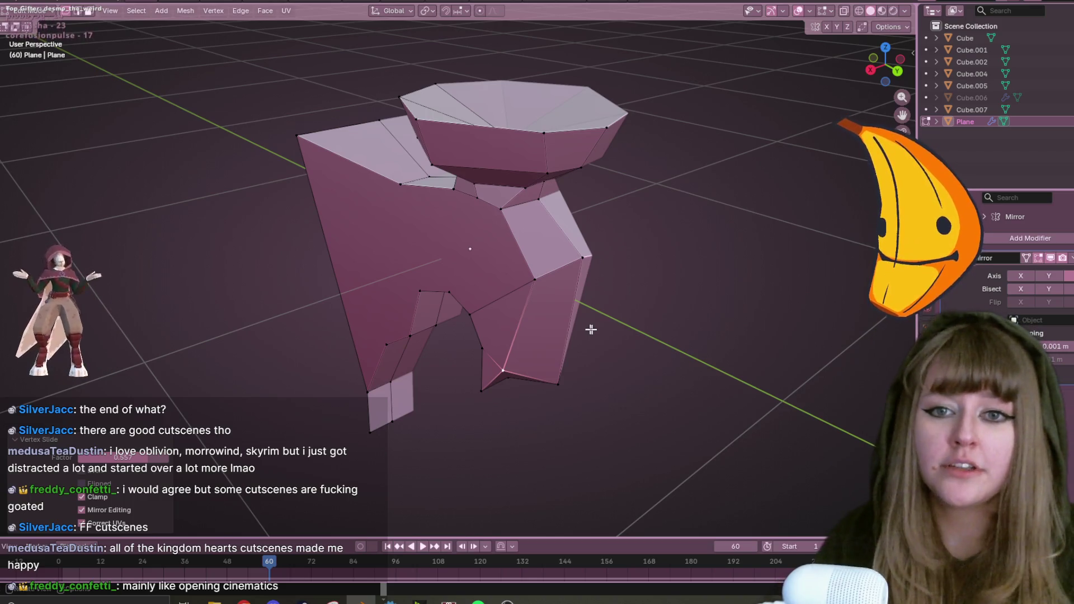
# In Right view, move and vertex-slide several vertices of the statue's lower-right section.
pyautogui.click(870, 70)
pyautogui.click(496, 193)
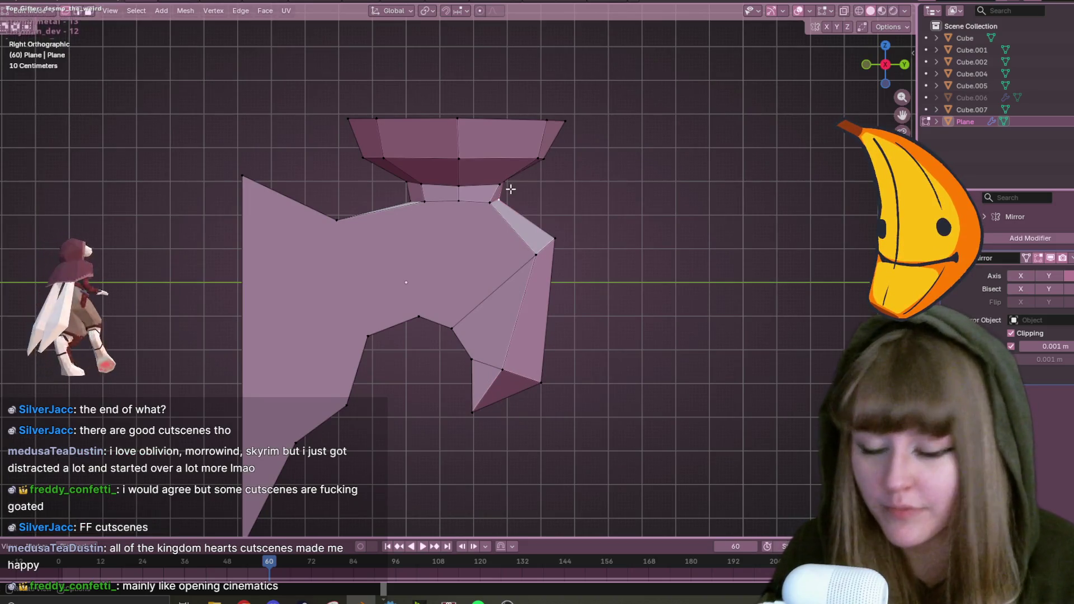
pyautogui.moveTo(531, 142)
pyautogui.mouseDown(button='middle')
pyautogui.moveTo(583, 170)
pyautogui.moveTo(519, 341)
pyautogui.mouseUp(button='middle')
pyautogui.scroll(3, 582, 170)
pyautogui.press('g')
pyautogui.click(580, 161)
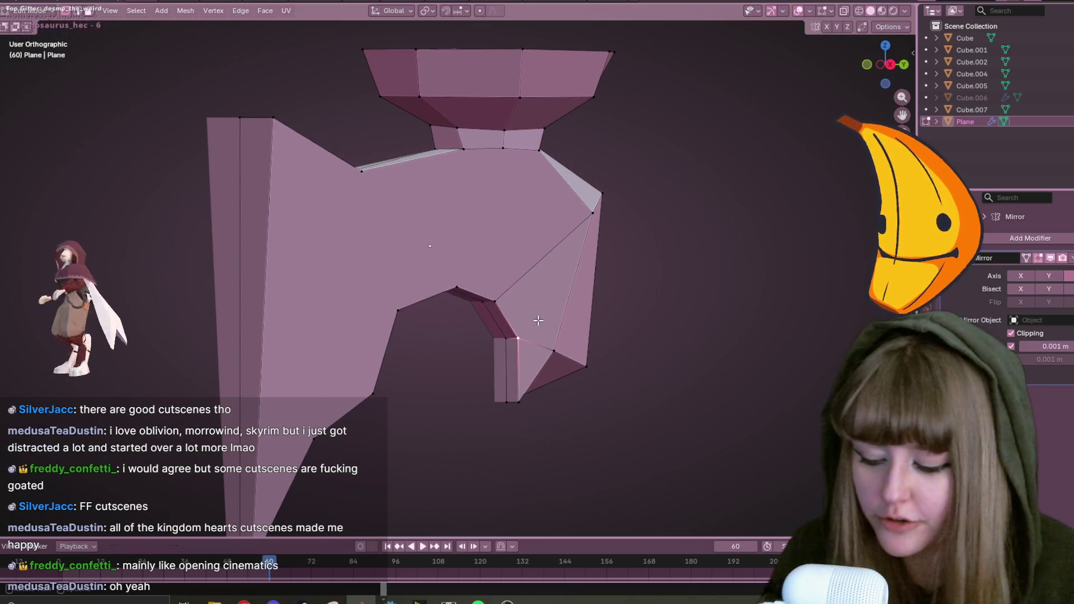
pyautogui.hotkey('shift', 'v')
pyautogui.click(518, 374)
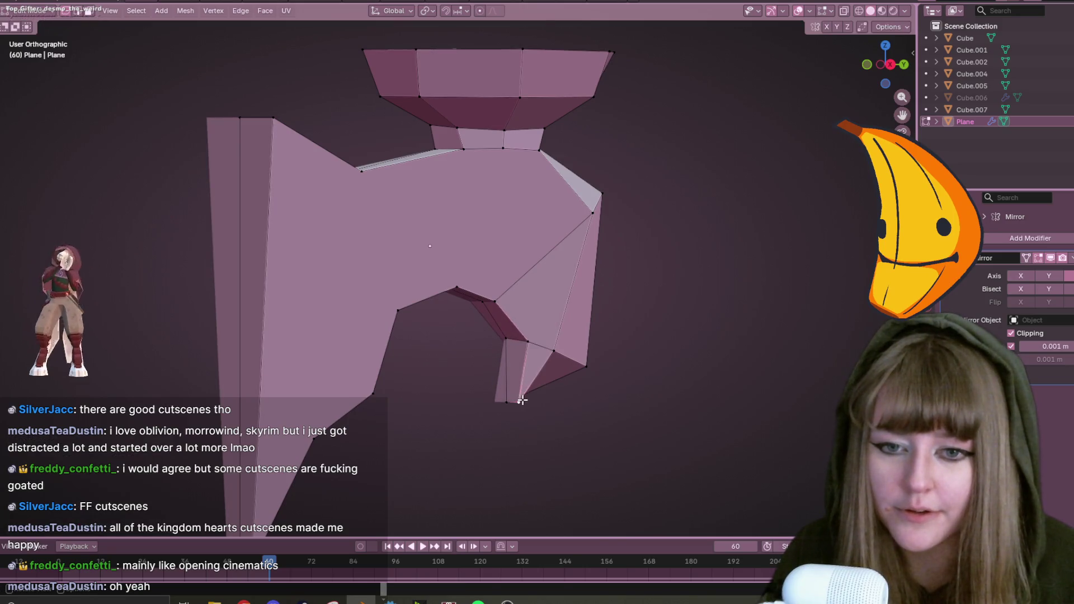
pyautogui.press('g')
pyautogui.click(530, 371)
pyautogui.press('g')
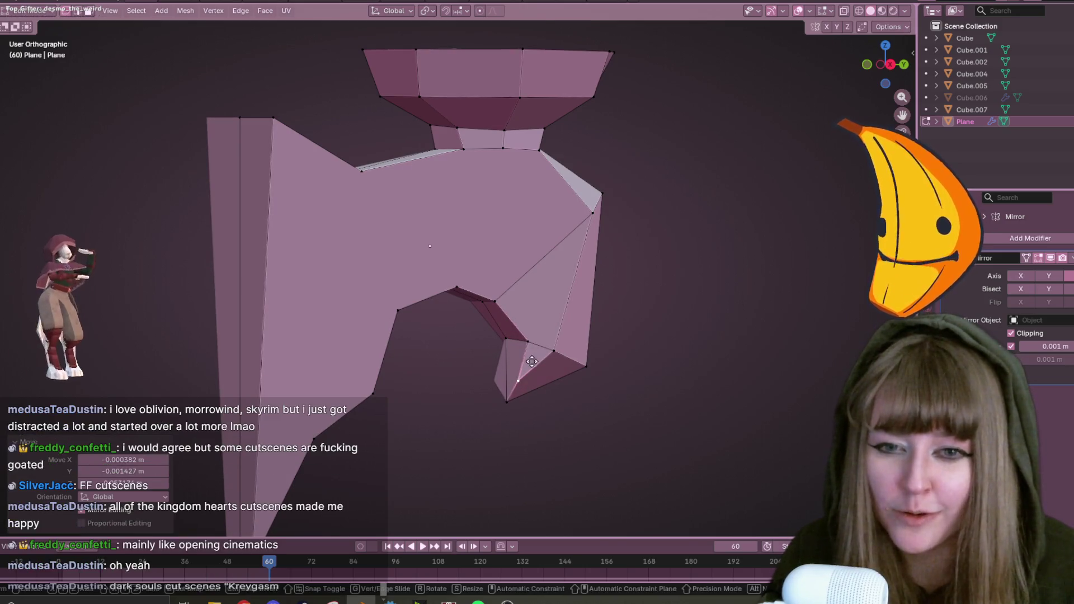
pyautogui.click(536, 360)
pyautogui.scroll(2, 505, 295)
pyautogui.moveTo(505, 294); pyautogui.dragTo(492, 224, button='middle')
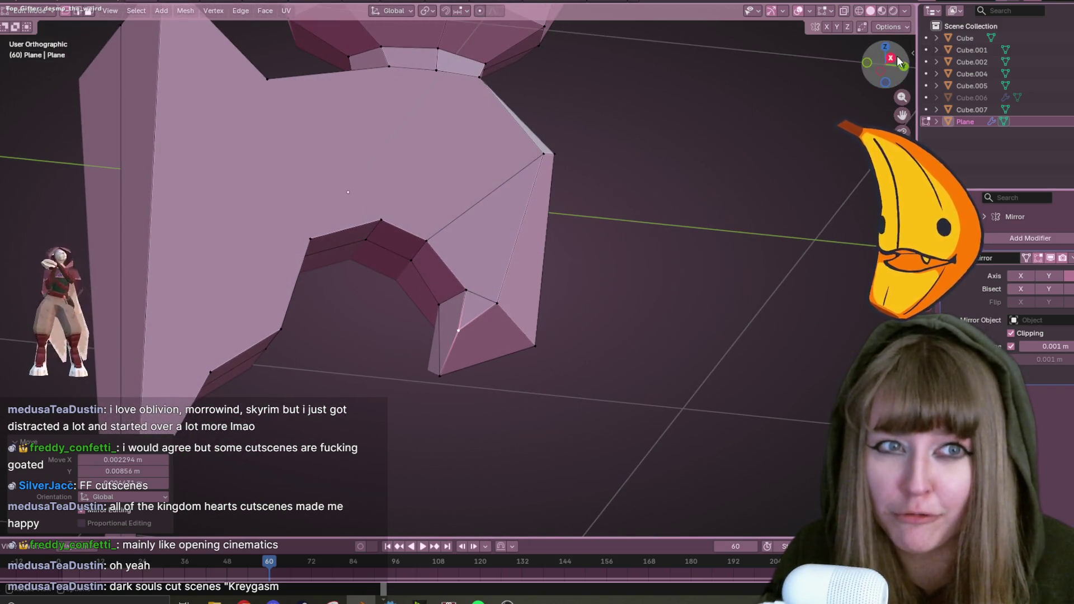
# Reshape the notch by sliding its inner vertex and moving its lower and top vertices.
pyautogui.press('KP_3')
pyautogui.click(449, 230)
pyautogui.press('g')
pyautogui.press('g')
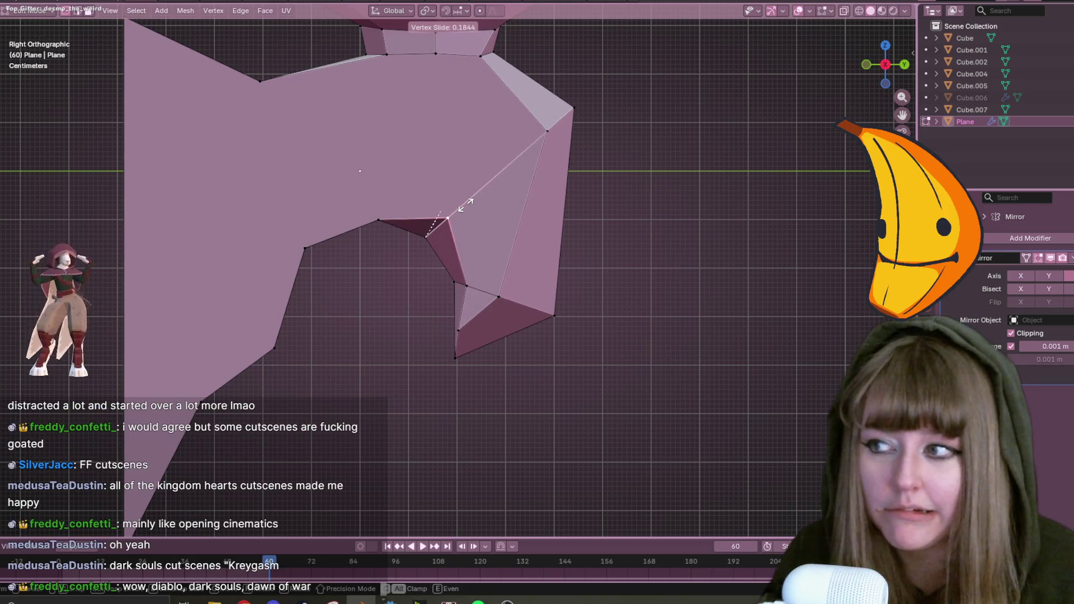
pyautogui.click(466, 205)
pyautogui.click(469, 326)
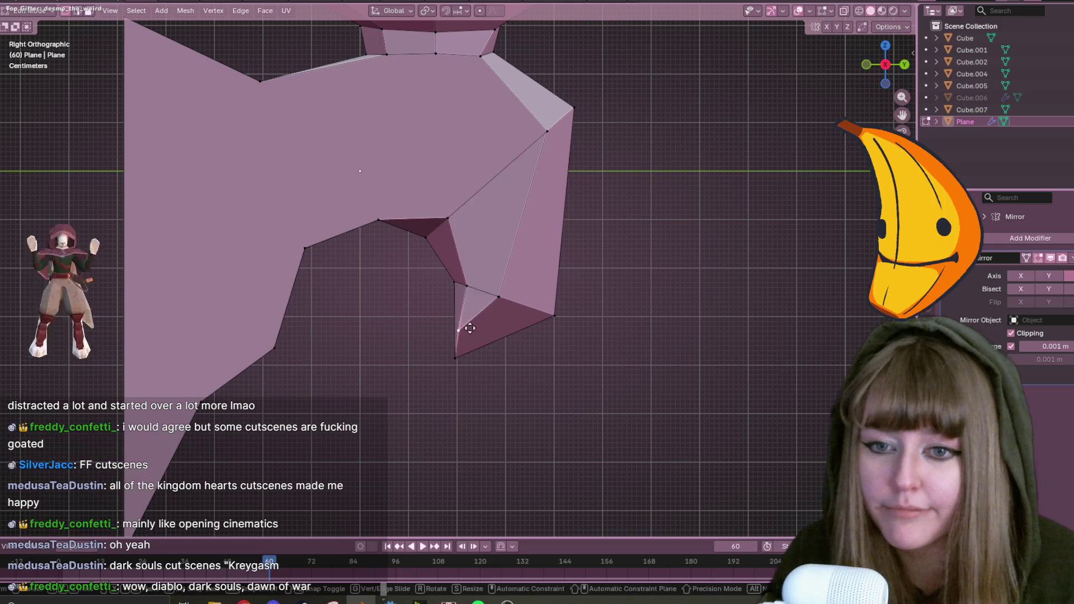
pyautogui.press('g')
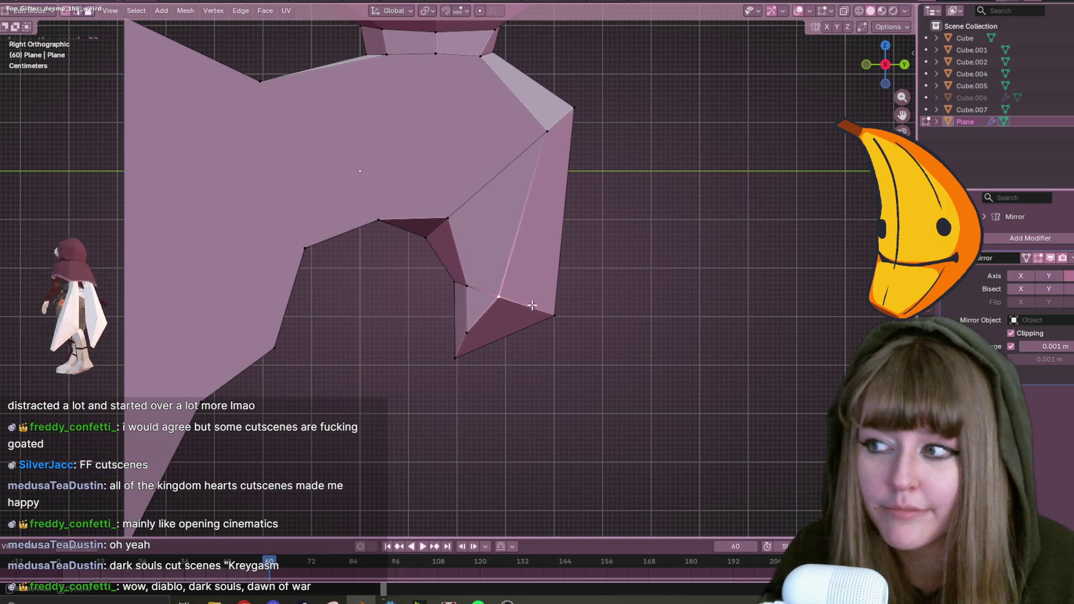
pyautogui.click(544, 306)
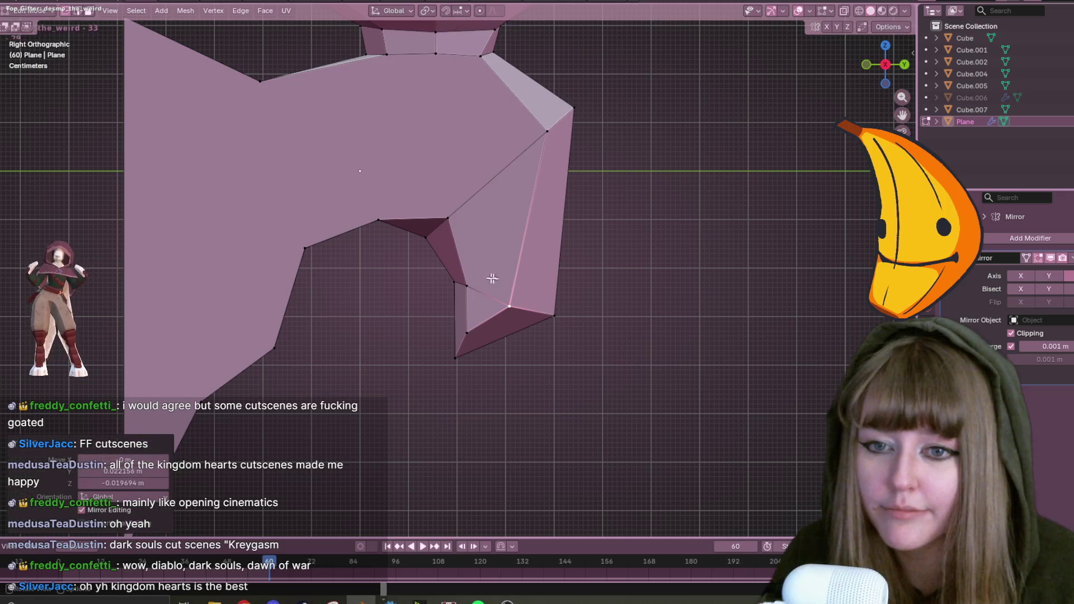
pyautogui.keyDown('shift'); pyautogui.moveTo(368, 145); pyautogui.dragTo(408, 138, button='middle'); pyautogui.keyUp('shift')
pyautogui.click(418, 213)
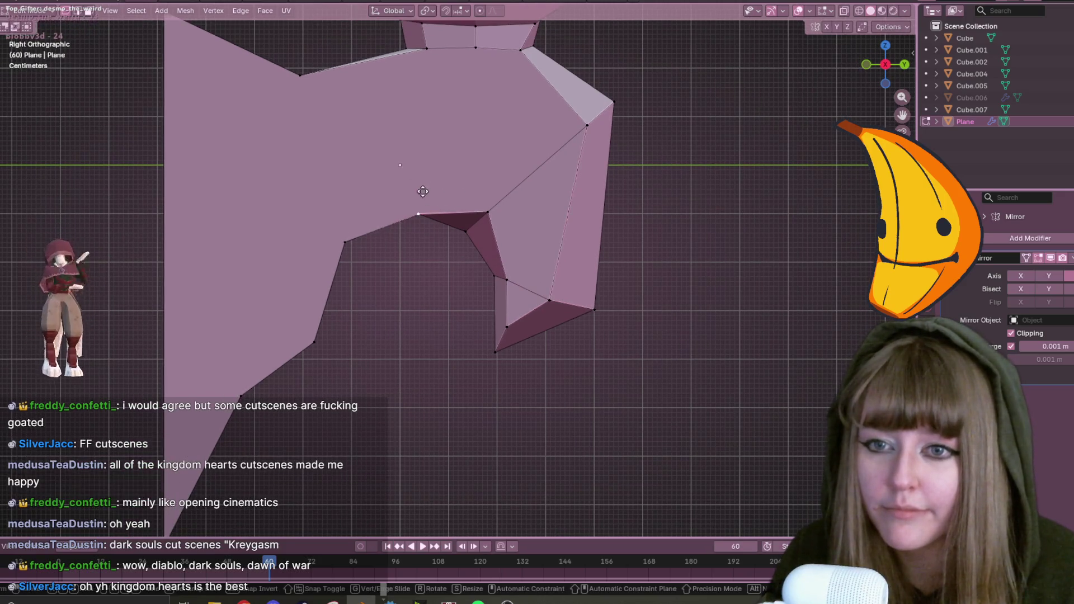
pyautogui.press('g')
pyautogui.click(369, 194)
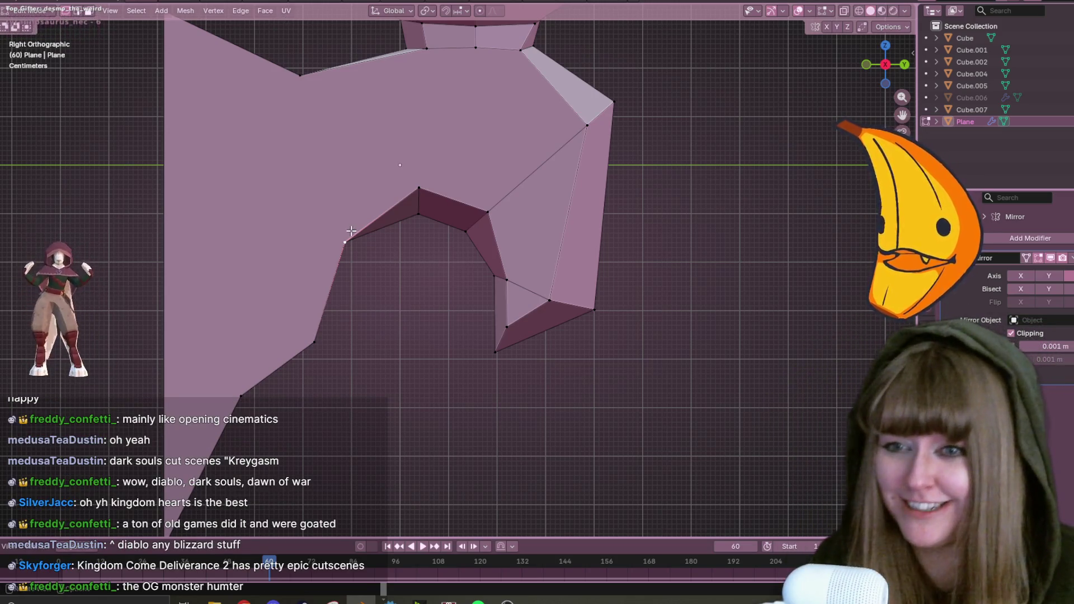
# Reposition three side-profile outline vertices lower and to the left.
pyautogui.keyDown('shift'); pyautogui.moveTo(332, 244); pyautogui.dragTo(368, 276, button='middle'); pyautogui.keyUp('shift')
pyautogui.press('g')
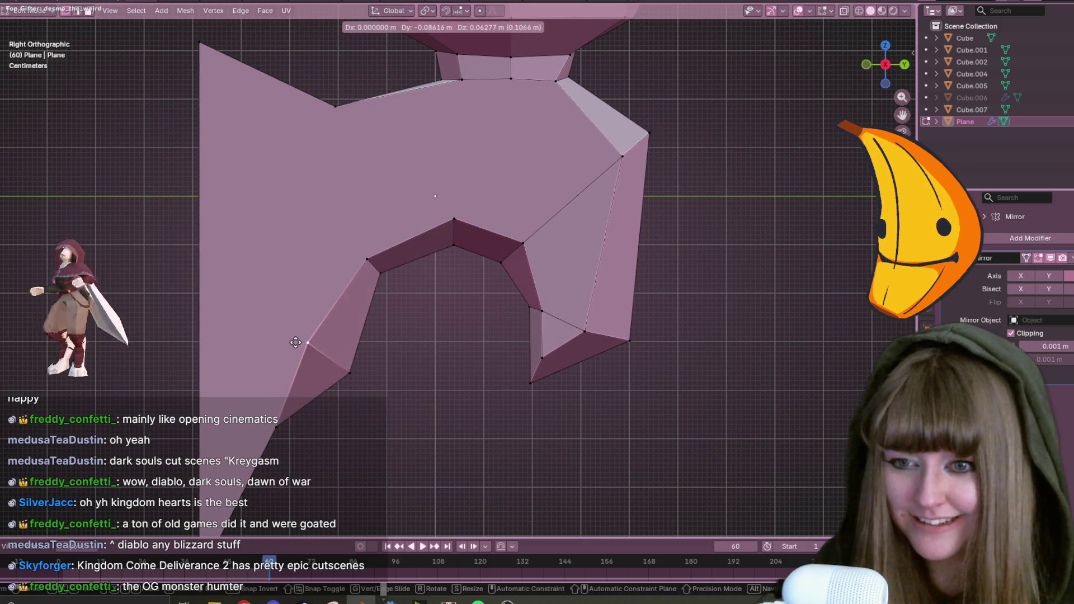
pyautogui.click(296, 344)
pyautogui.click(280, 420)
pyautogui.press('g')
pyautogui.click(239, 411)
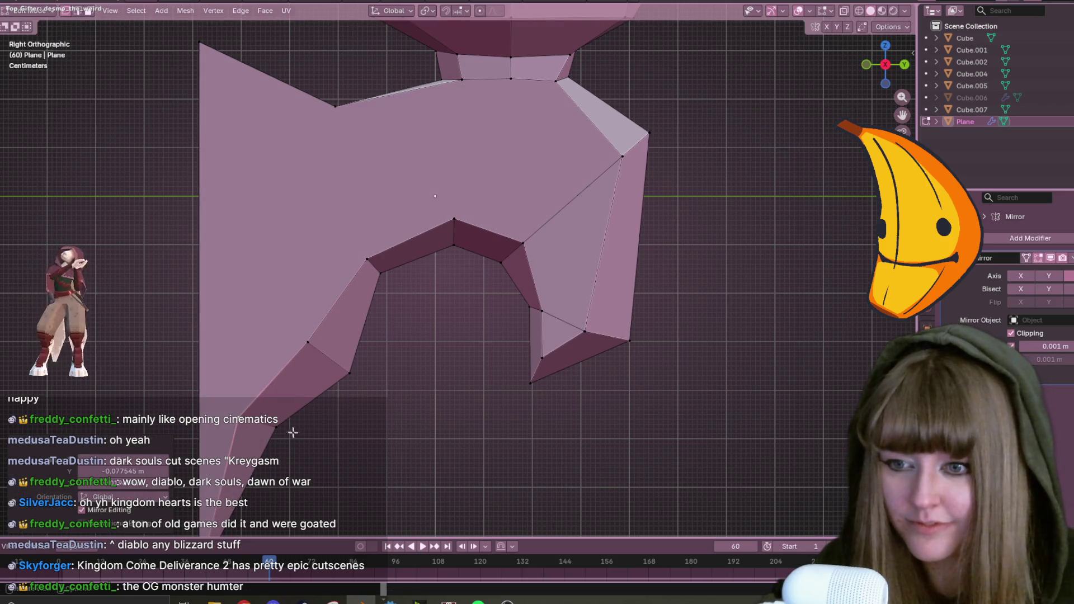
pyautogui.keyDown('shift'); pyautogui.moveTo(290, 427); pyautogui.dragTo(316, 310, button='middle'); pyautogui.keyUp('shift')
pyautogui.press('g')
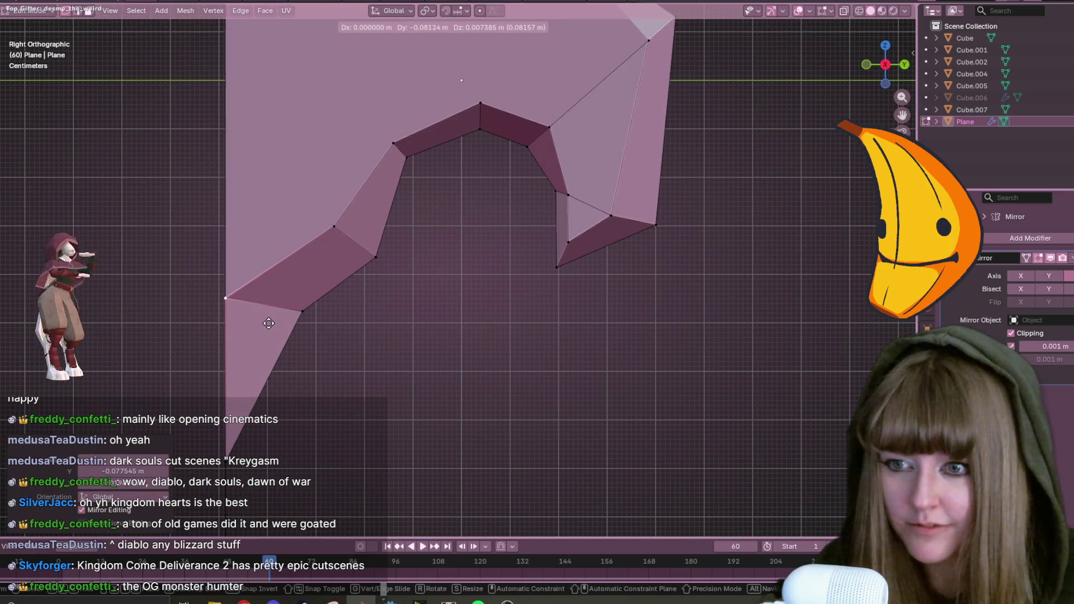
pyautogui.click(286, 323)
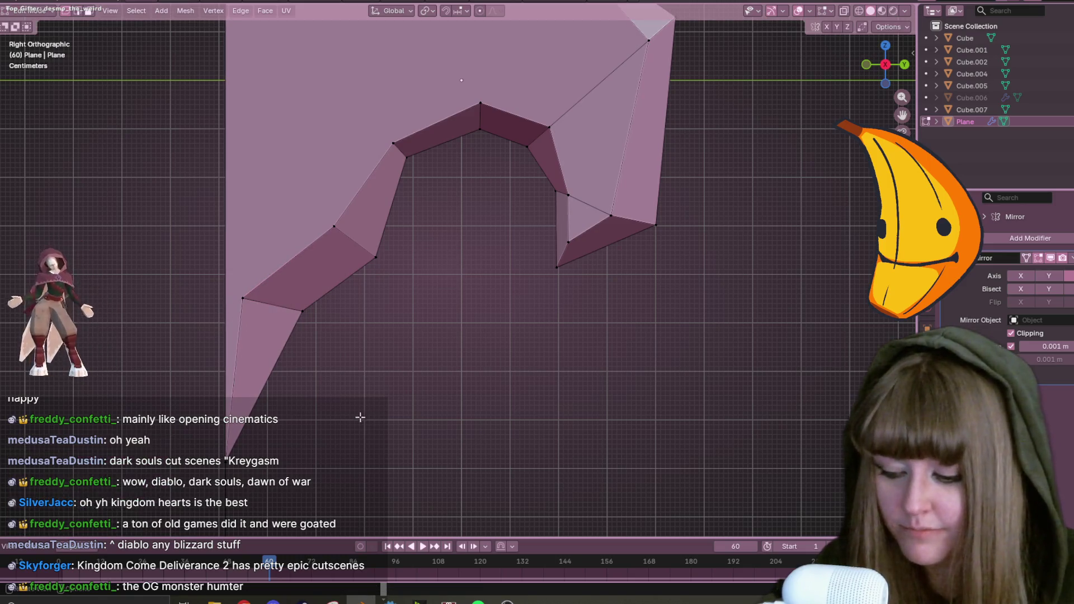
# Add a loop cut across the half-mesh and try connecting a vertex pair.
pyautogui.hotkey('ctrl', 'r')
pyautogui.click(232, 206)
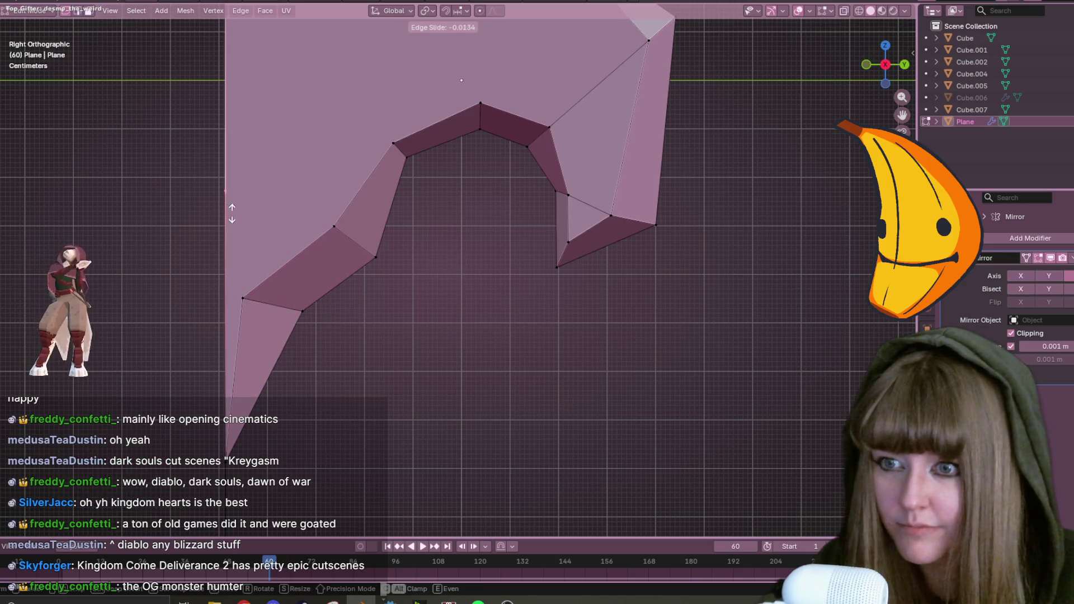
pyautogui.click(255, 319)
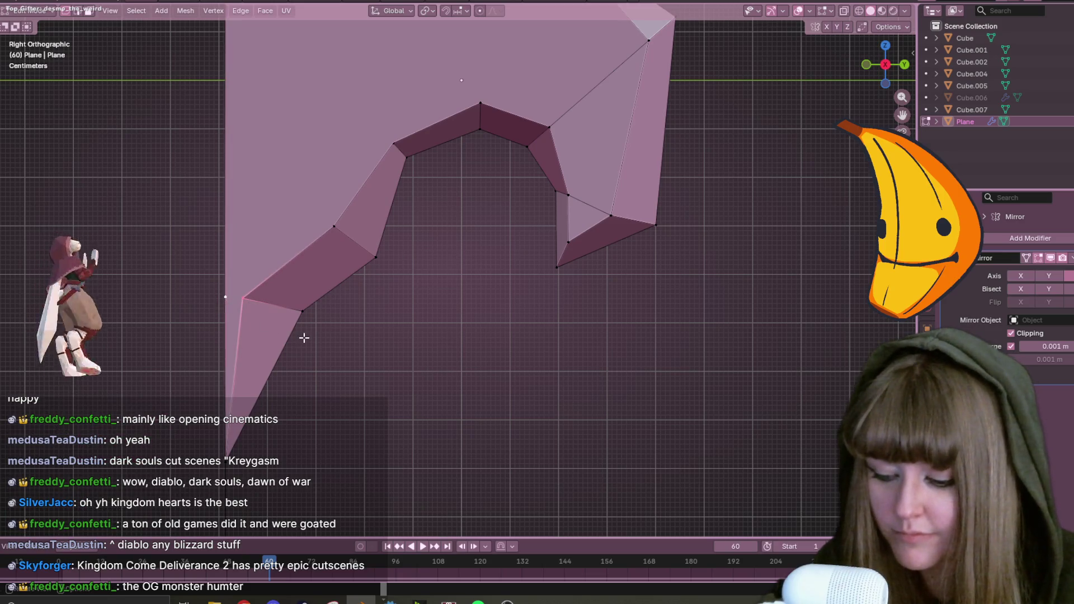
pyautogui.click(258, 301)
pyautogui.press('j')
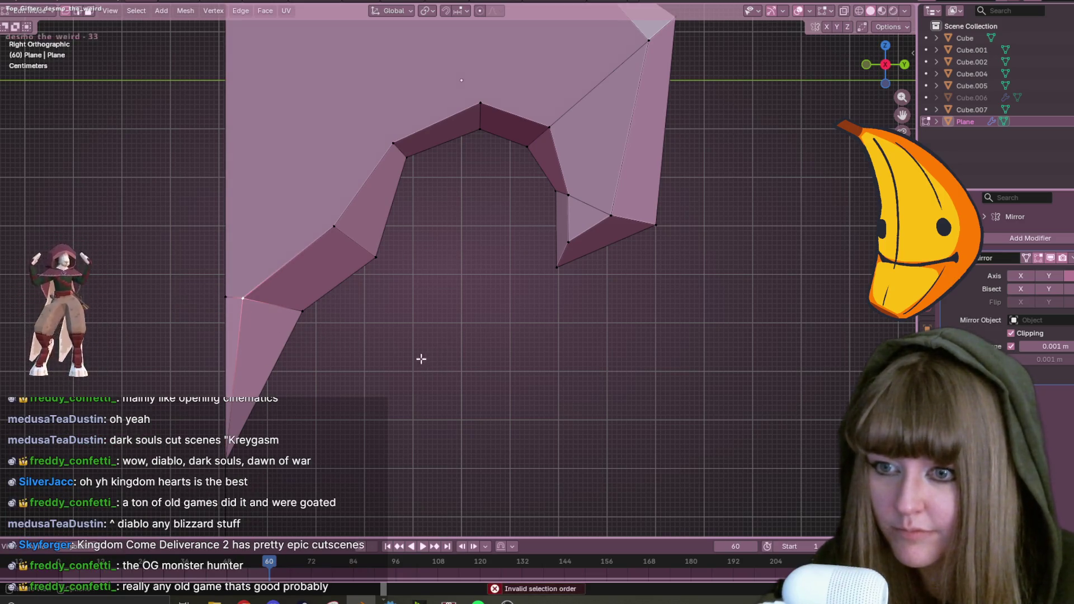
# With X-ray on, merge the doubled vertex By Distance, then return to solid view.
pyautogui.scroll(-1, 347, 338)
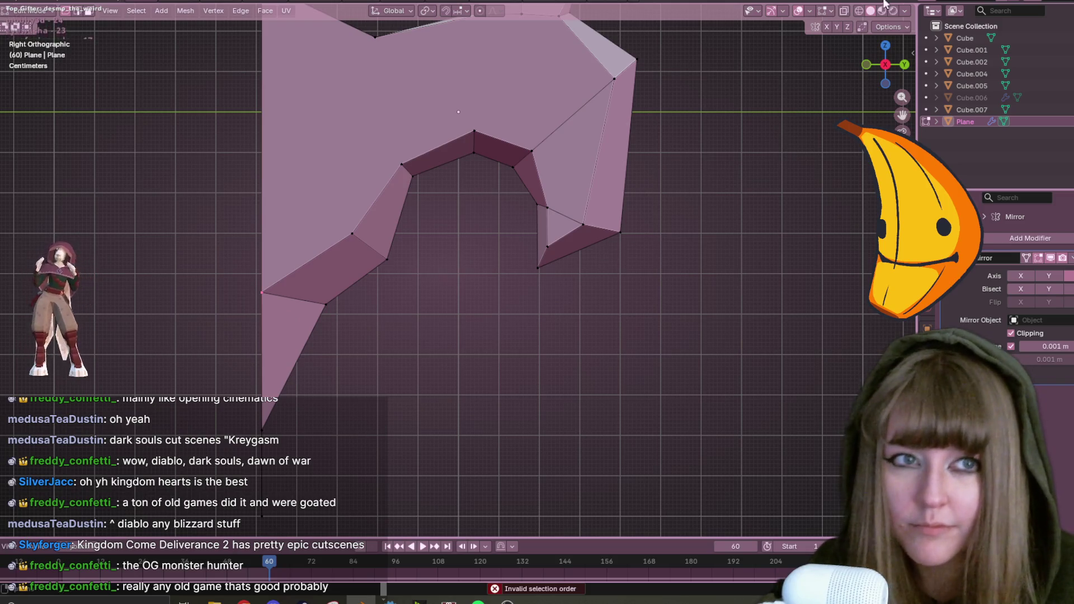
pyautogui.click(846, 11)
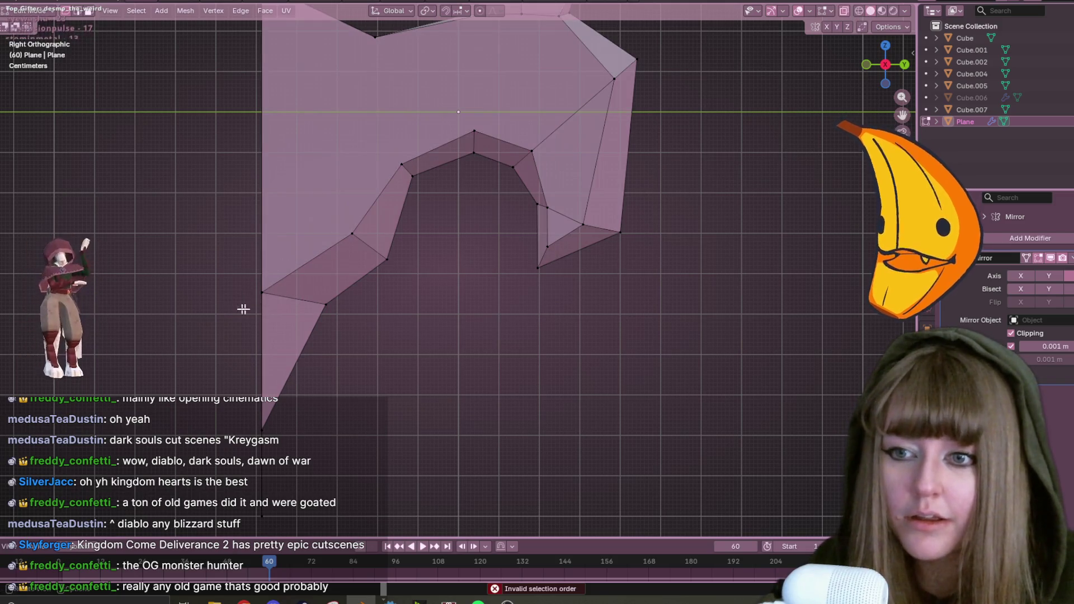
pyautogui.press('m')
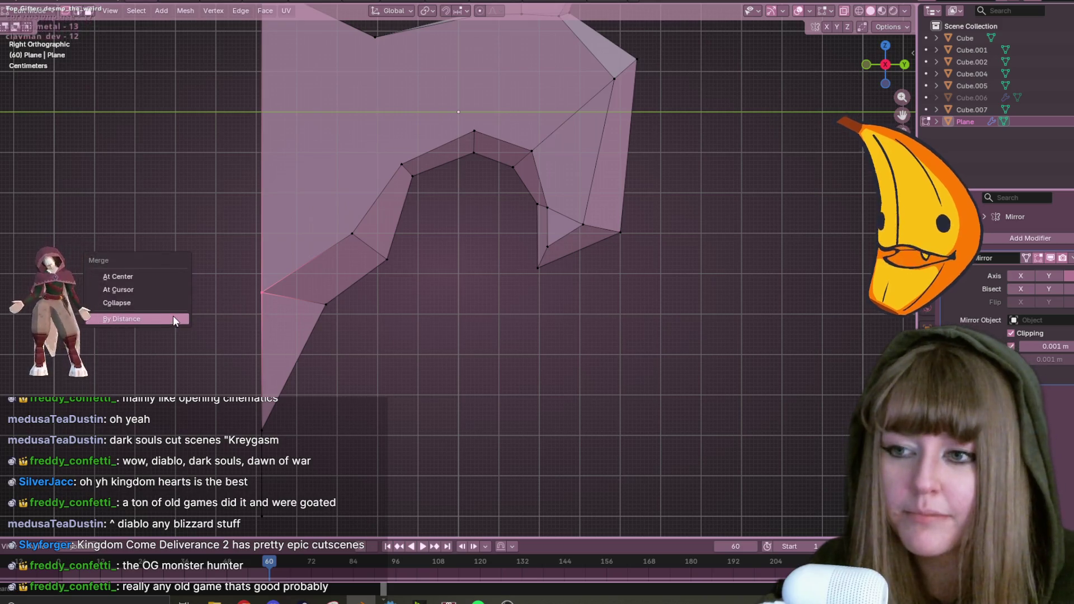
pyautogui.click(174, 318)
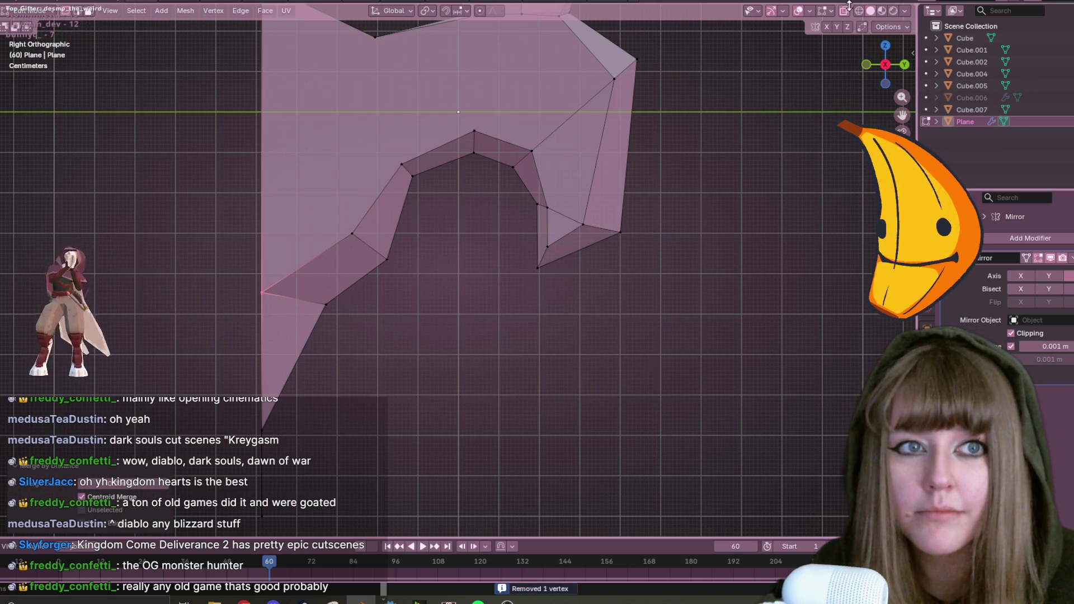
pyautogui.click(844, 11)
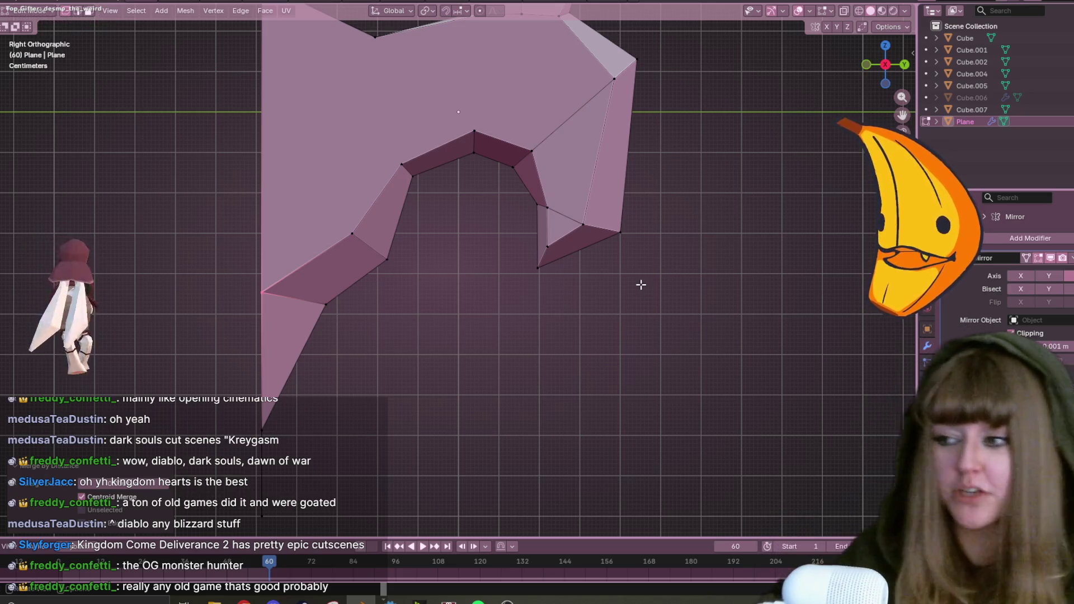
# Reposition two vertices of the leg opening, raising the upper one.
pyautogui.click(314, 236)
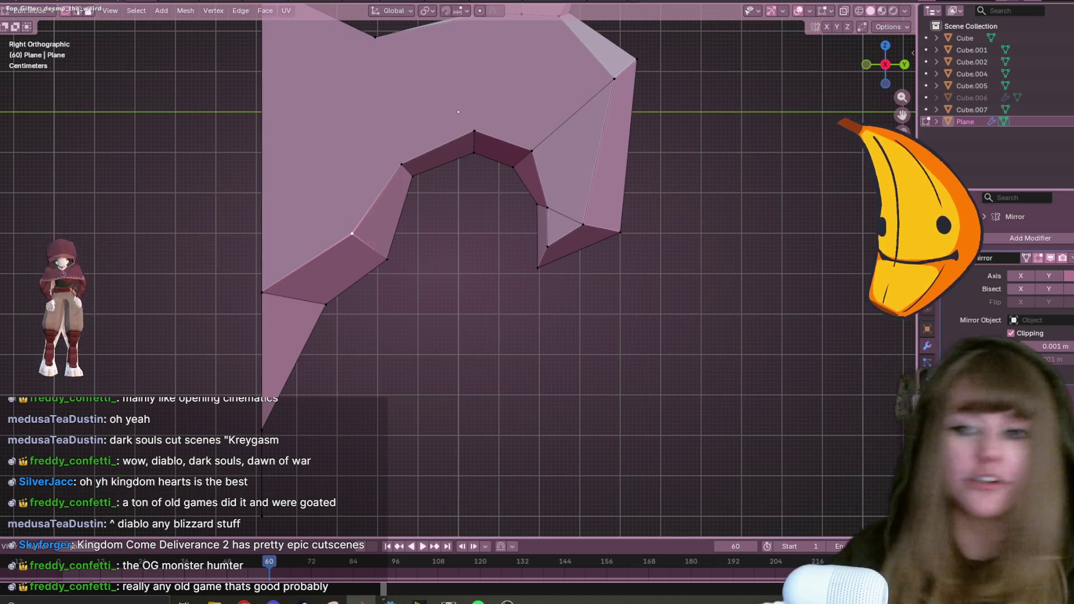
pyautogui.keyDown('shift'); pyautogui.moveTo(320, 166); pyautogui.dragTo(296, 228, button='middle'); pyautogui.keyUp('shift')
pyautogui.press('g')
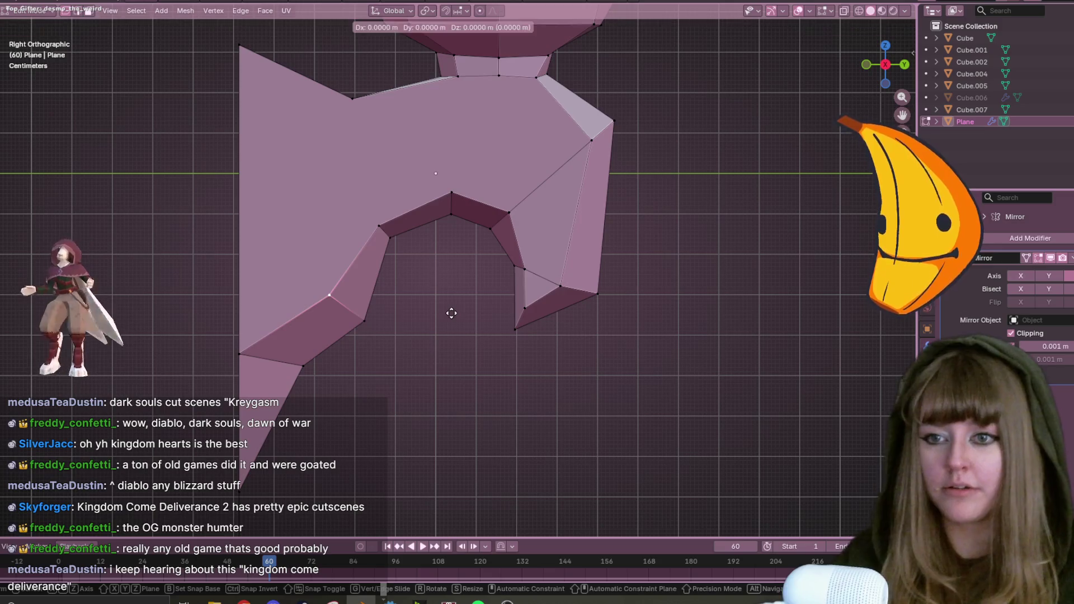
pyautogui.click(369, 219)
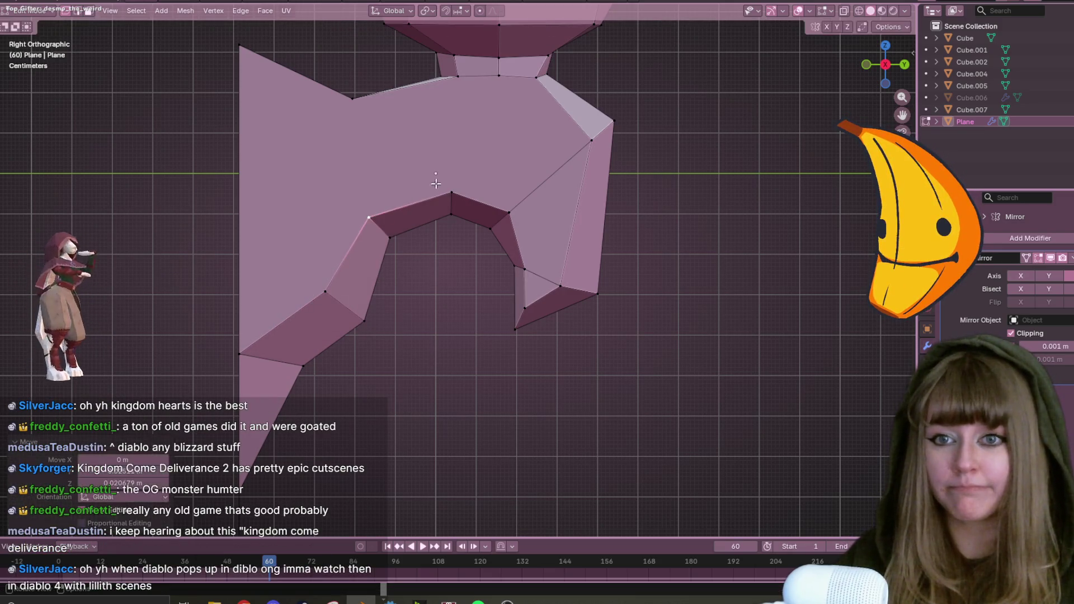
pyautogui.click(451, 181)
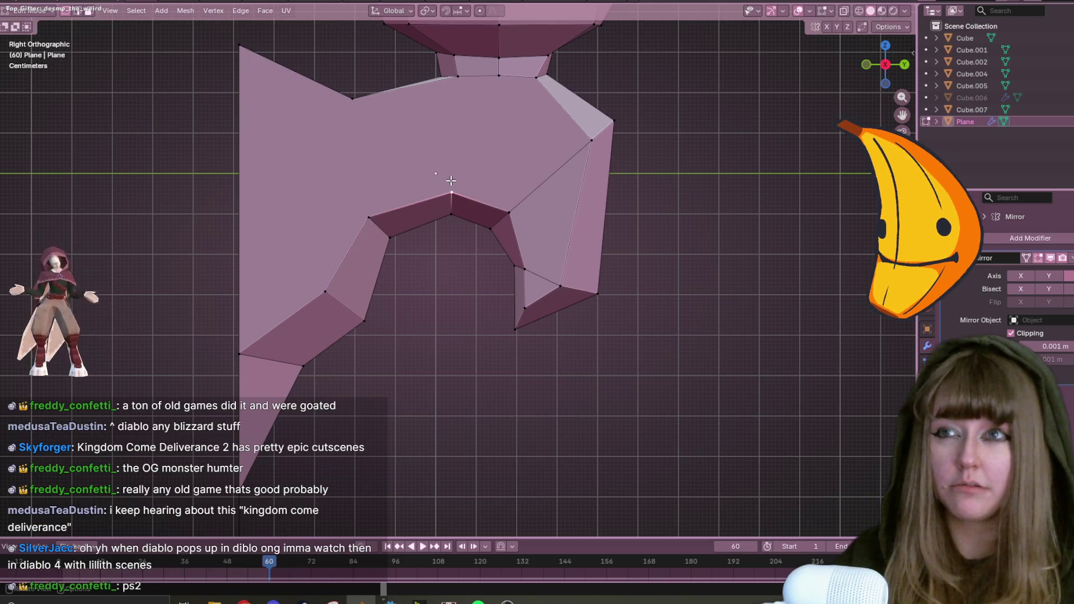
pyautogui.scroll(2, 495, 272)
pyautogui.hotkey('shift', 'g')
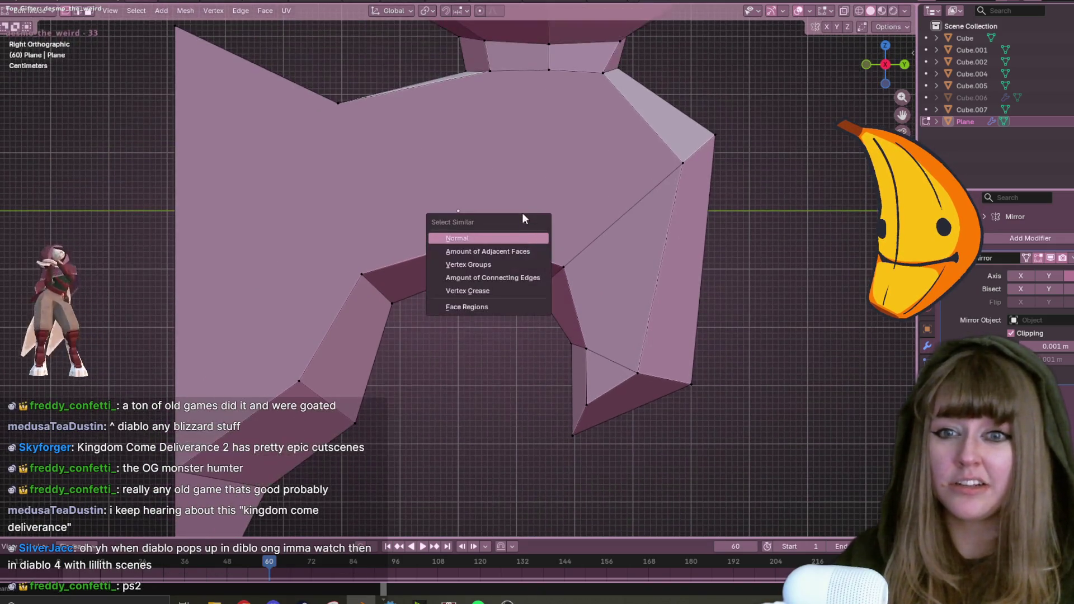
pyautogui.press('Escape')
pyautogui.press('g')
pyautogui.click(537, 196)
# Shift the right vertex and the lower inner-leg vertex slightly to the right.
pyautogui.click(568, 280)
pyautogui.press('g')
pyautogui.click(588, 271)
pyautogui.click(585, 351)
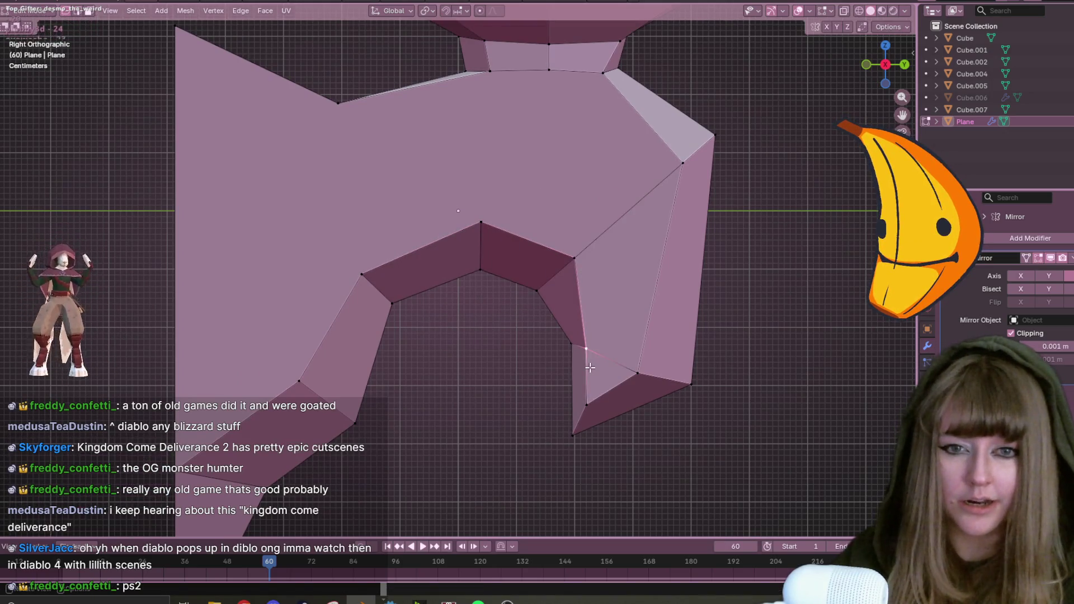
pyautogui.press('g')
pyautogui.click(598, 368)
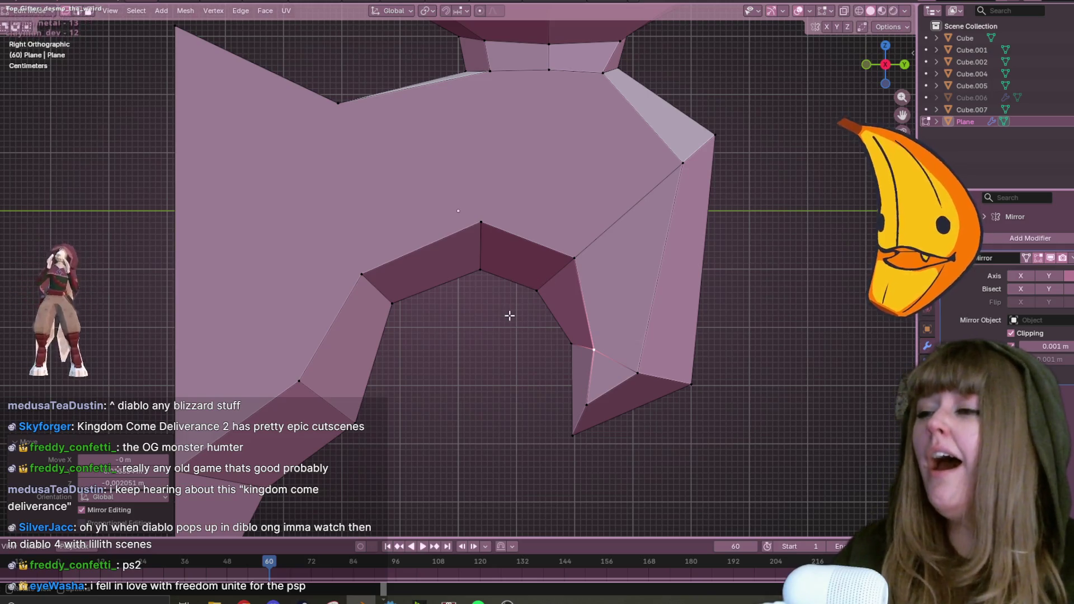
# Start sliding the upper-left corner vertex down along its edge.
pyautogui.moveTo(691, 381)
pyautogui.keyDown('shift'); pyautogui.mouseDown(button='middle')
pyautogui.moveTo(585, 291)
pyautogui.moveTo(665, 233)
pyautogui.moveTo(690, 255)
pyautogui.mouseUp(button='middle'); pyautogui.keyUp('shift')
pyautogui.click(549, 277)
pyautogui.scroll(-1, 686, 259)
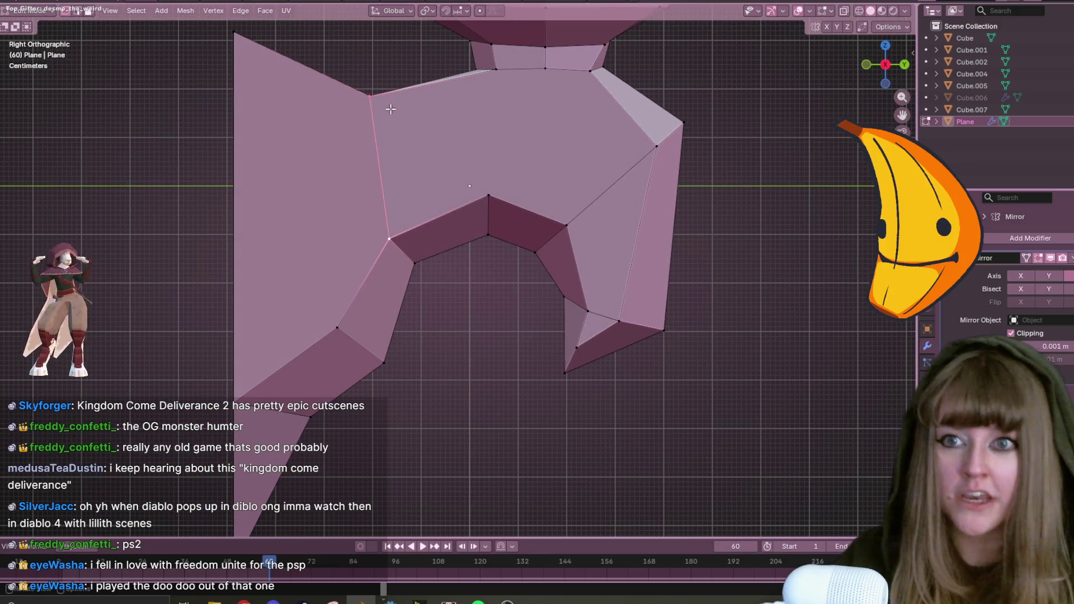
pyautogui.hotkey('shift', 'v')
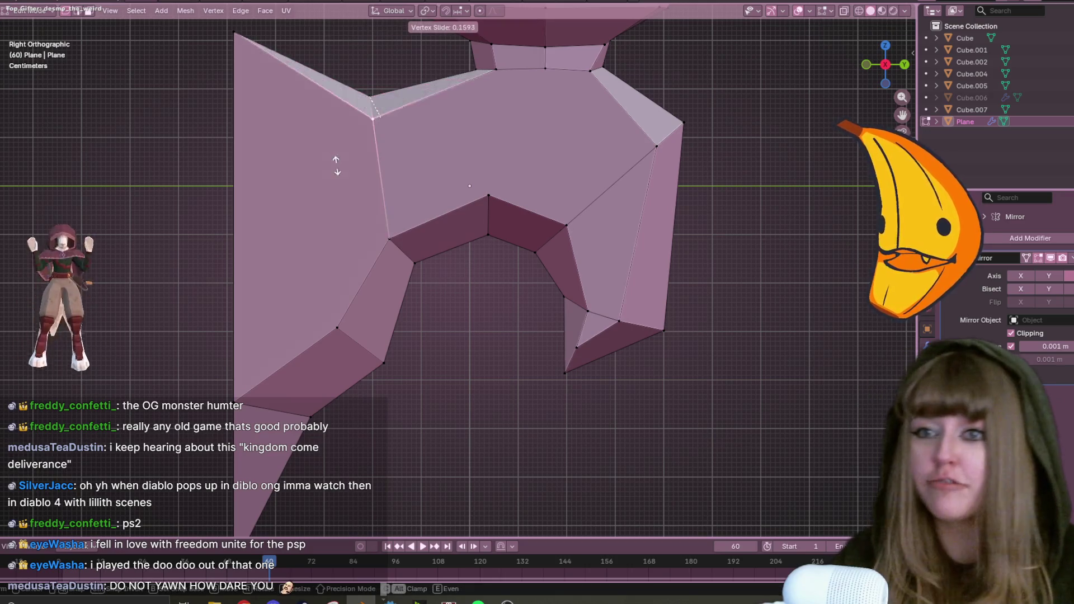
# Finish the slide, then in X-ray merge the doubled top-left corner vertices by distance.
pyautogui.click(226, 94)
pyautogui.moveTo(230, 94); pyautogui.dragTo(298, 108, button='middle')
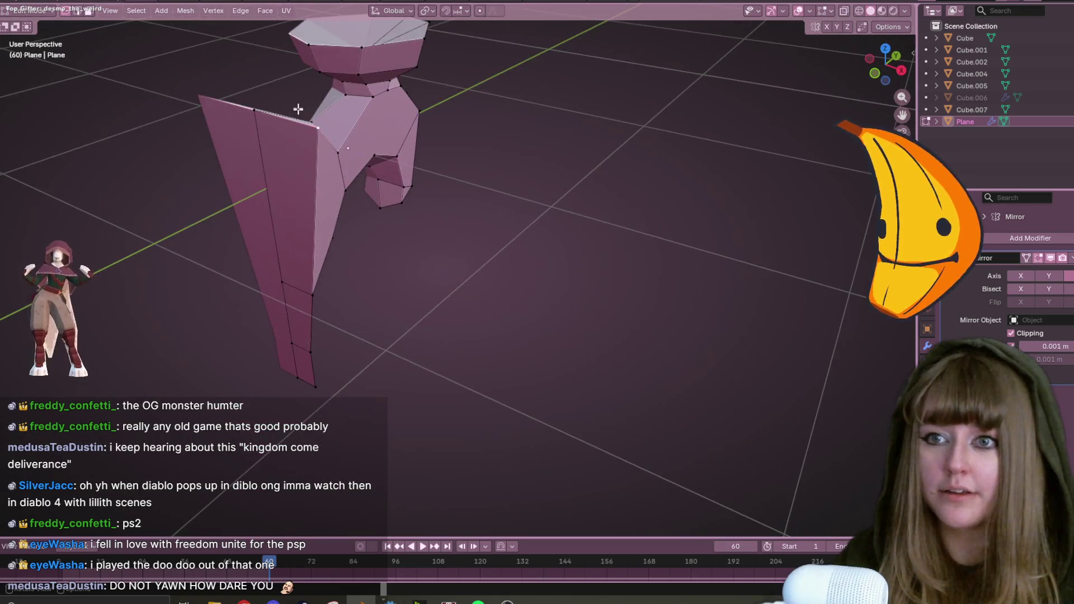
pyautogui.moveTo(592, 143); pyautogui.dragTo(300, 103, button='middle')
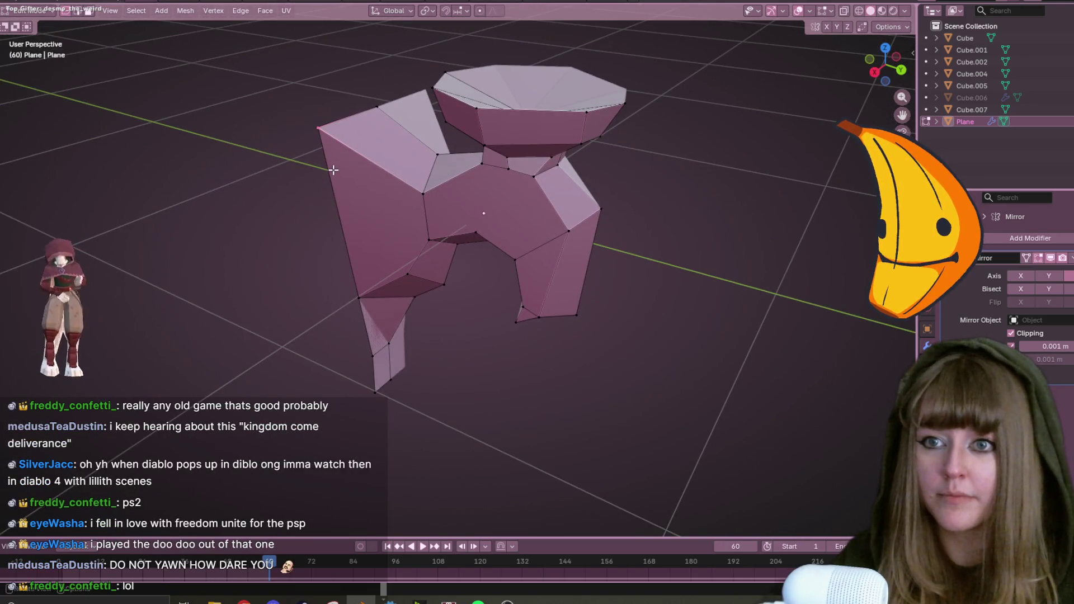
pyautogui.click(859, 10)
pyautogui.moveTo(241, 98); pyautogui.dragTo(332, 176)
pyautogui.press('m')
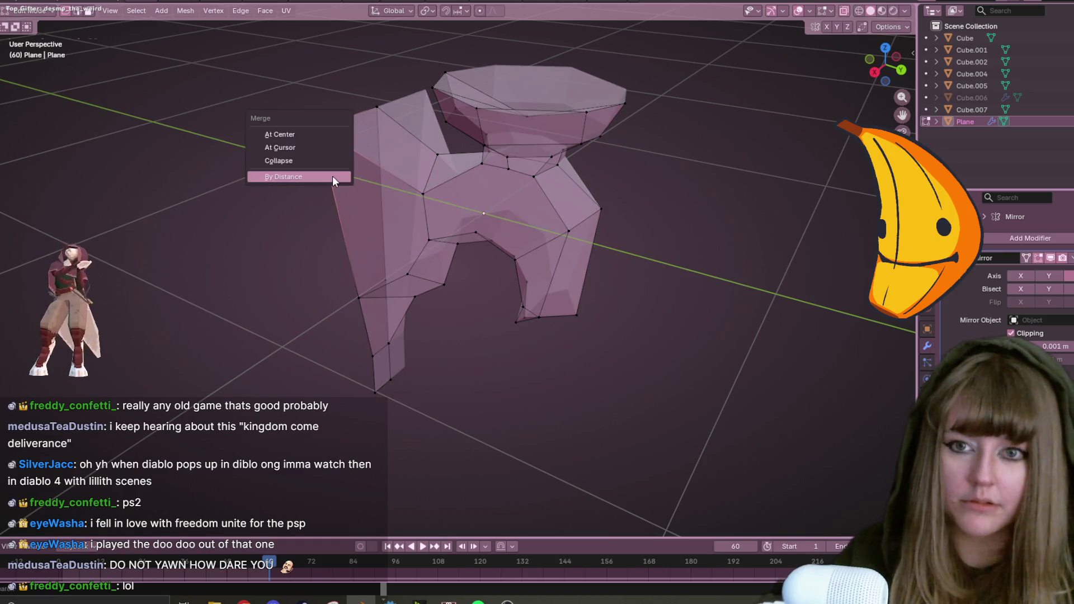
pyautogui.click(320, 180)
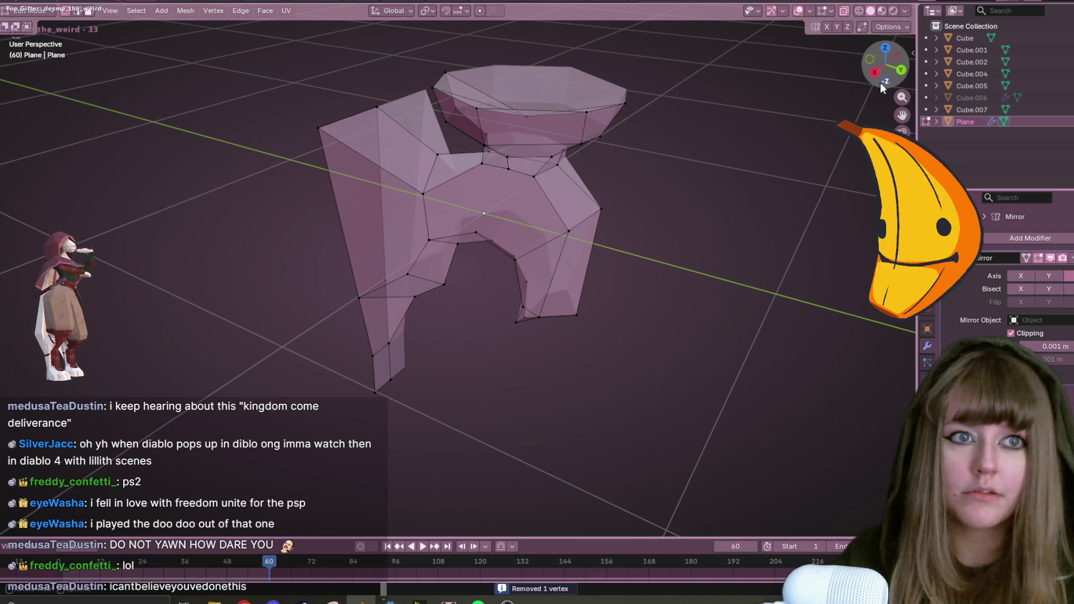
# In the side view, slide the top-left corner vertex down its edge, undoing the next change.
pyautogui.click(875, 71)
pyautogui.moveTo(267, 112); pyautogui.dragTo(342, 184)
pyautogui.hotkey('shift', 'v')
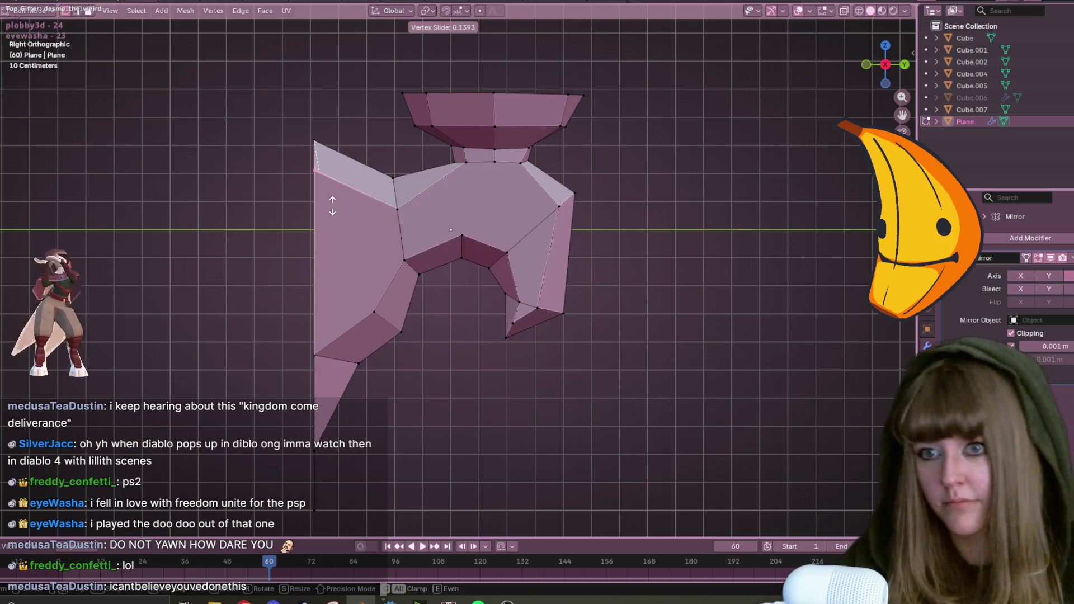
pyautogui.click(332, 213)
pyautogui.click(457, 164)
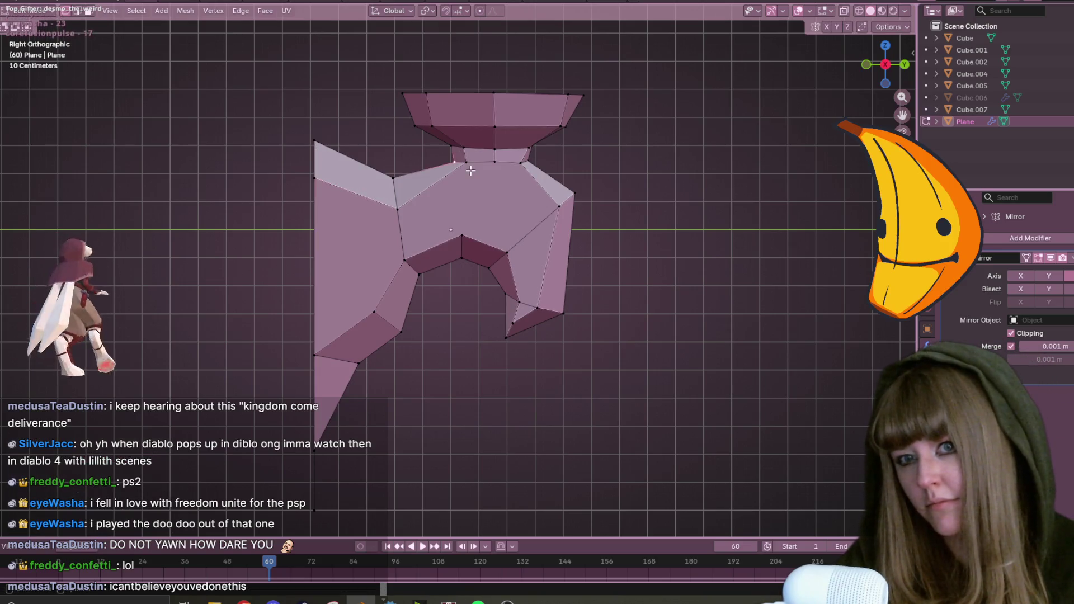
pyautogui.hotkey('ctrl', 'z')
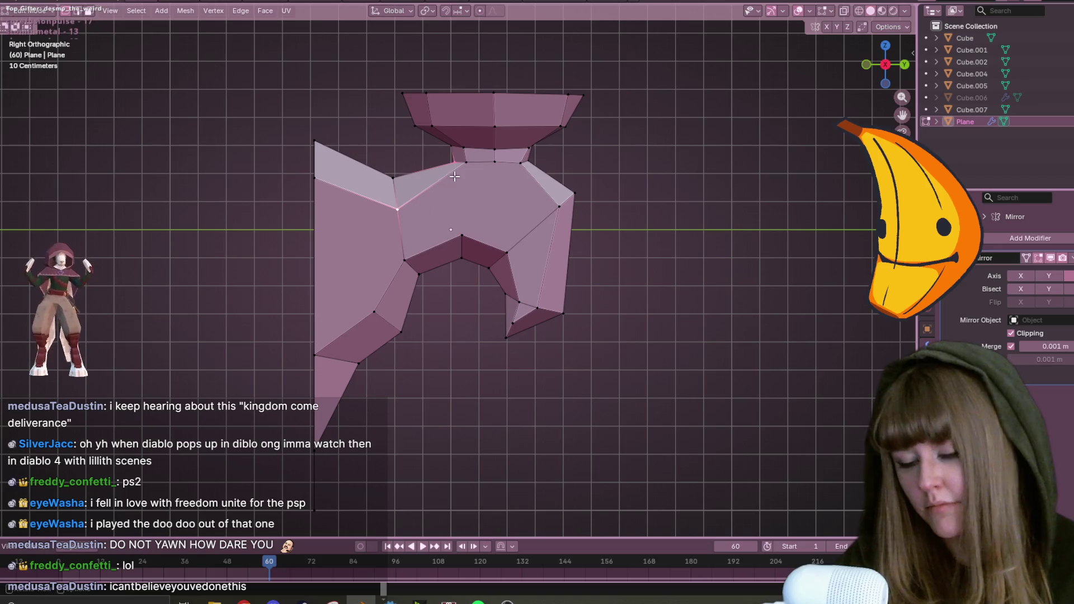
# Select and check the middle-section vertices, clear the selection, and orbit to inspect.
pyautogui.press('k')
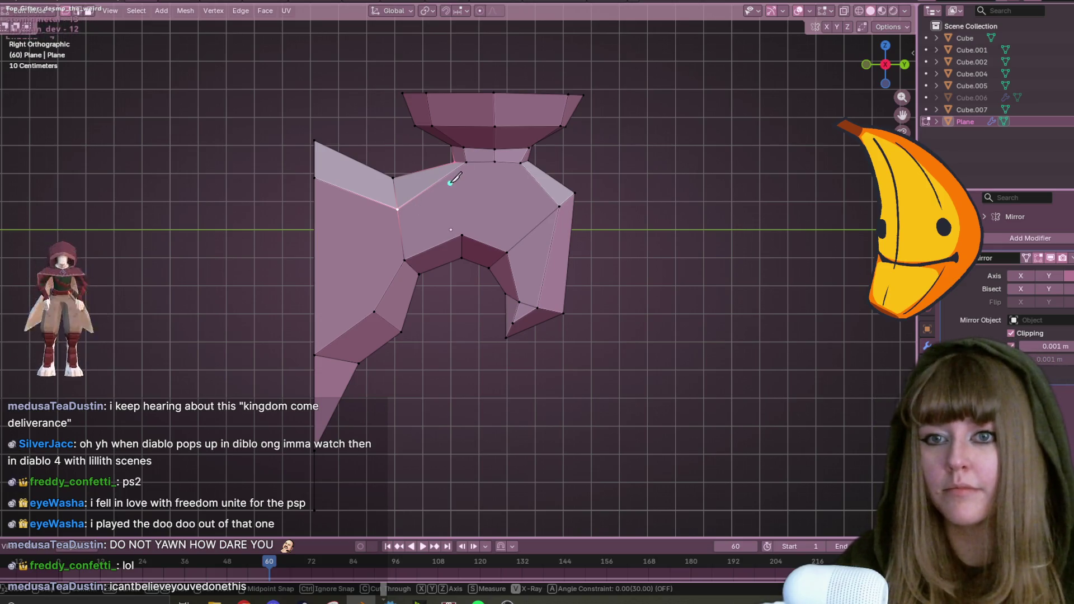
pyautogui.press('Escape')
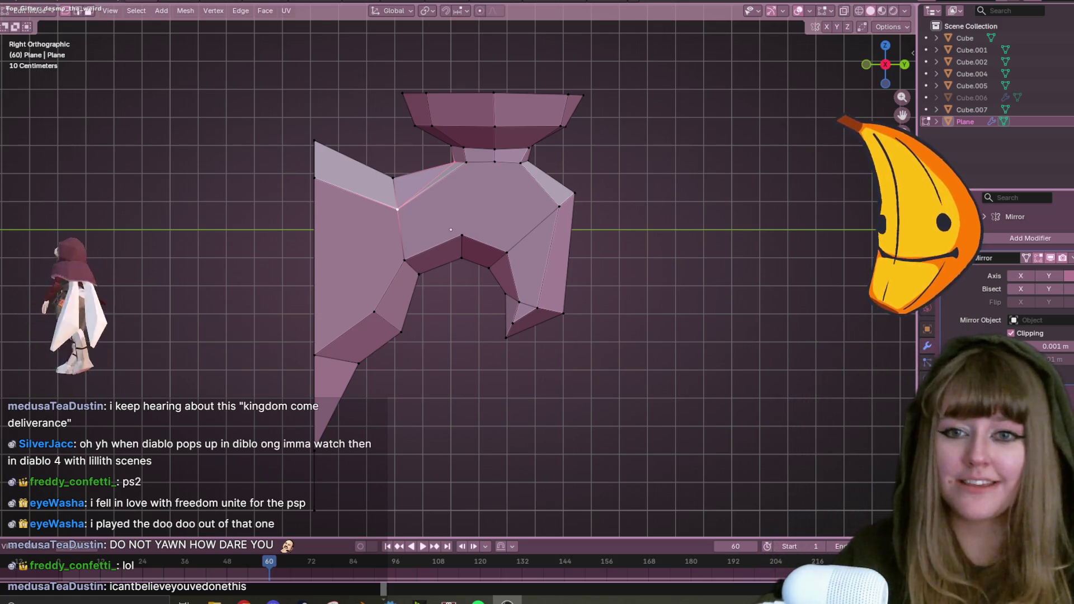
pyautogui.click(467, 233)
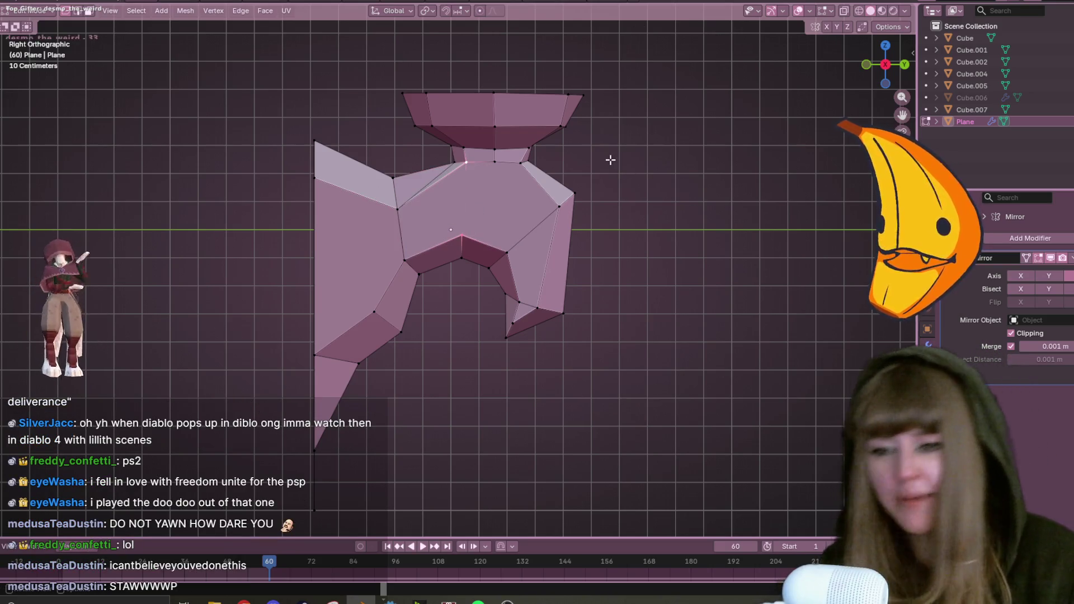
pyautogui.click(520, 163)
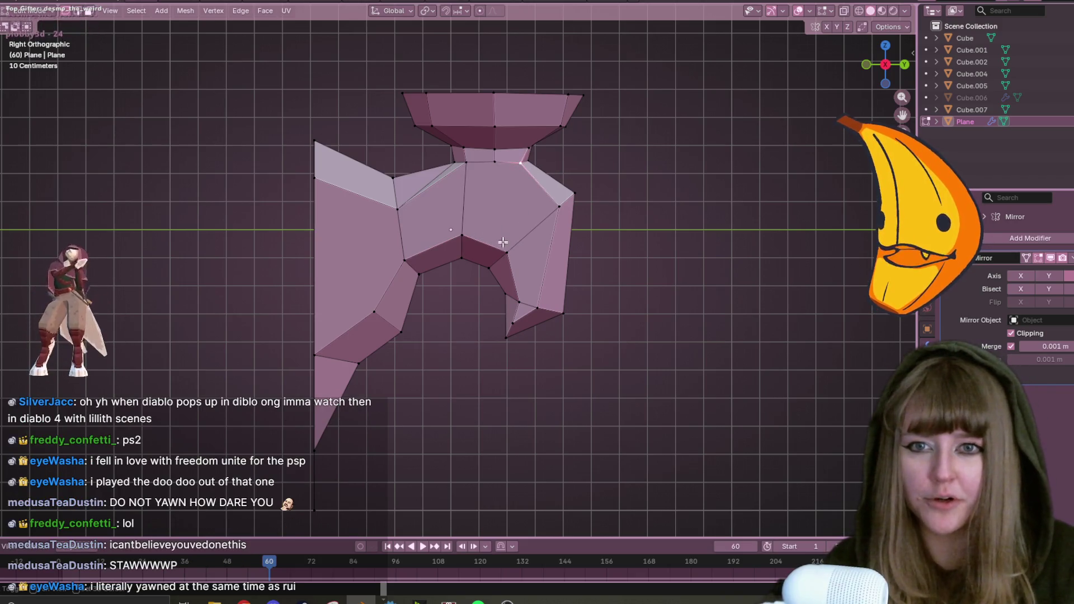
pyautogui.keyDown('shift'); pyautogui.click(506, 253); pyautogui.keyUp('shift')
pyautogui.click(711, 140)
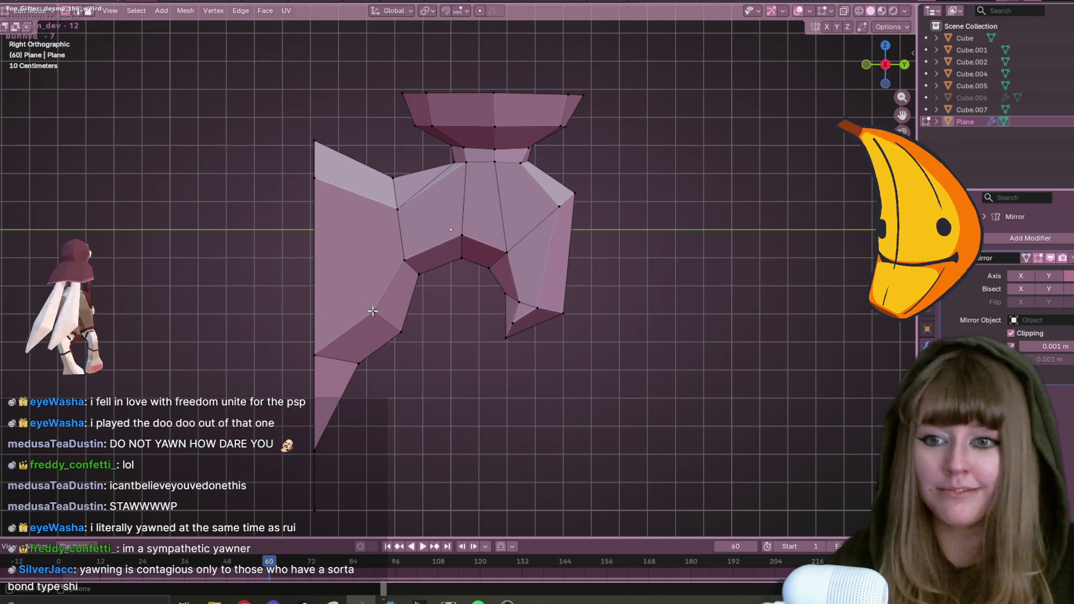
pyautogui.moveTo(383, 209)
pyautogui.mouseDown(button='middle')
pyautogui.moveTo(576, 295)
pyautogui.moveTo(717, 293)
pyautogui.moveTo(750, 315)
pyautogui.moveTo(628, 323)
pyautogui.moveTo(448, 228)
pyautogui.moveTo(534, 255)
pyautogui.moveTo(508, 254)
pyautogui.moveTo(408, 334)
pyautogui.moveTo(610, 410)
pyautogui.moveTo(614, 376)
pyautogui.moveTo(451, 336)
pyautogui.mouseUp(button='middle')
# Slide the lower vertex, then merge the overlapping lower-tip vertices by distance in X-ray.
pyautogui.hotkey('shift', 'v')
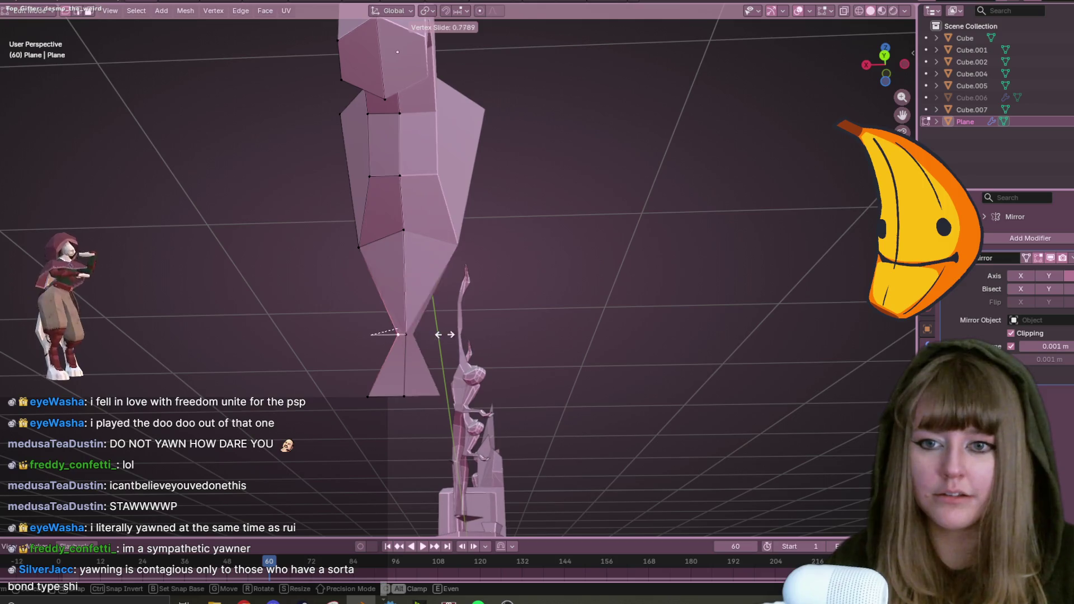
pyautogui.click(423, 325)
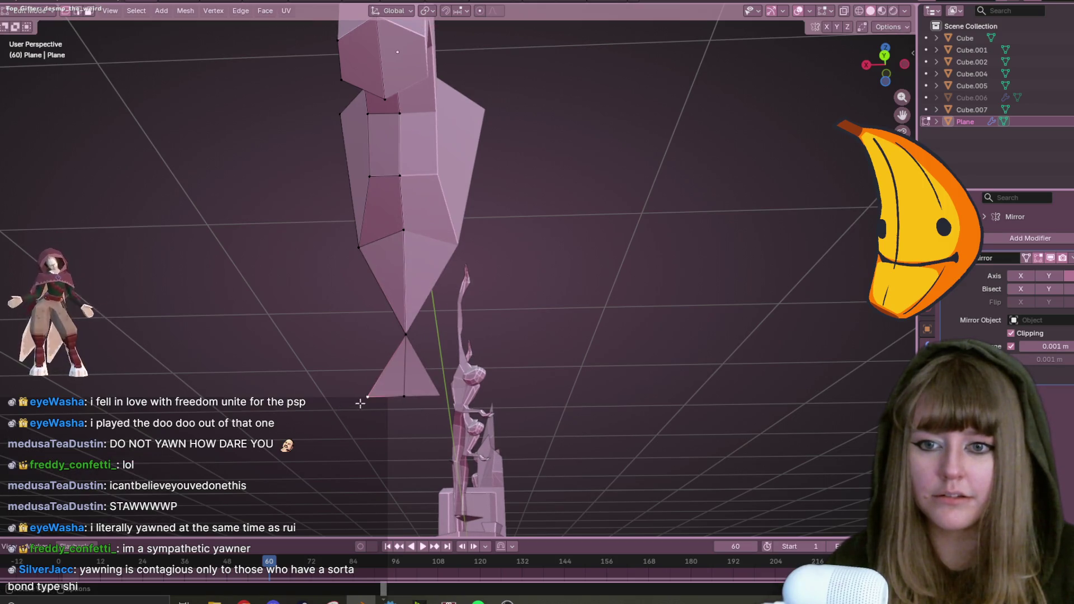
pyautogui.keyDown('alt'); pyautogui.click(405, 364); pyautogui.keyUp('alt')
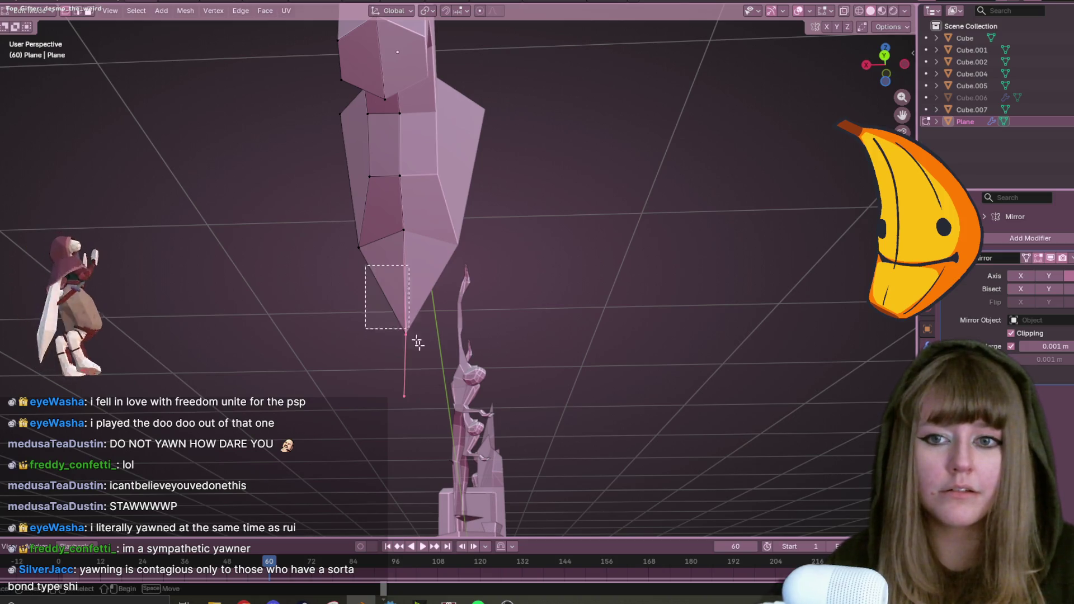
pyautogui.click(844, 10)
pyautogui.moveTo(375, 303); pyautogui.dragTo(465, 482)
pyautogui.press('m')
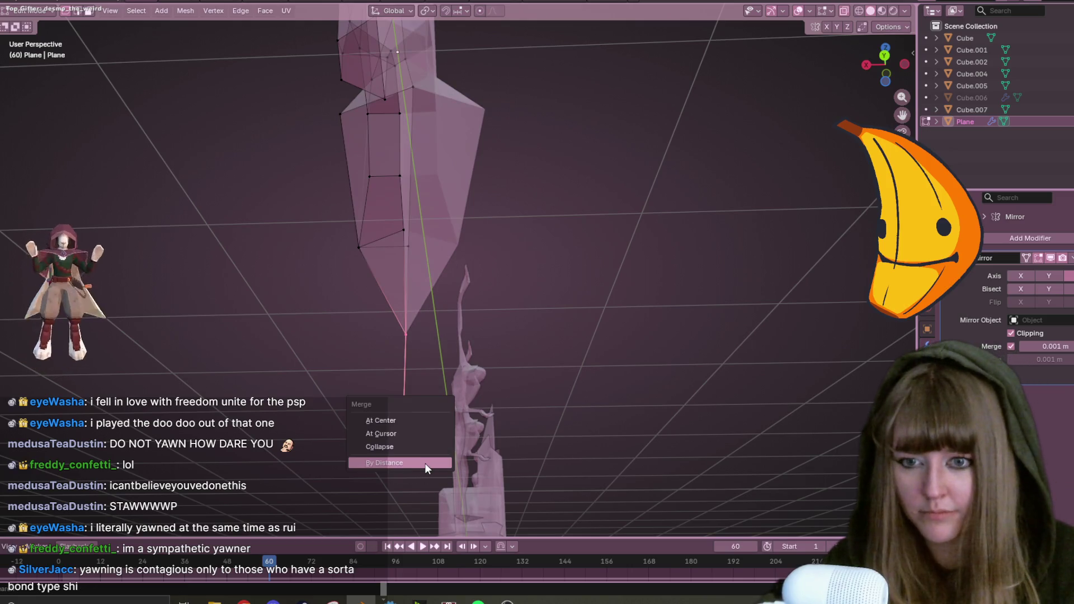
pyautogui.click(433, 462)
# Move the lowest vertex onto the tip and merge it by distance, removing 2 vertices.
pyautogui.moveTo(372, 378); pyautogui.dragTo(421, 417)
pyautogui.press('g')
pyautogui.click(406, 336)
pyautogui.press('m')
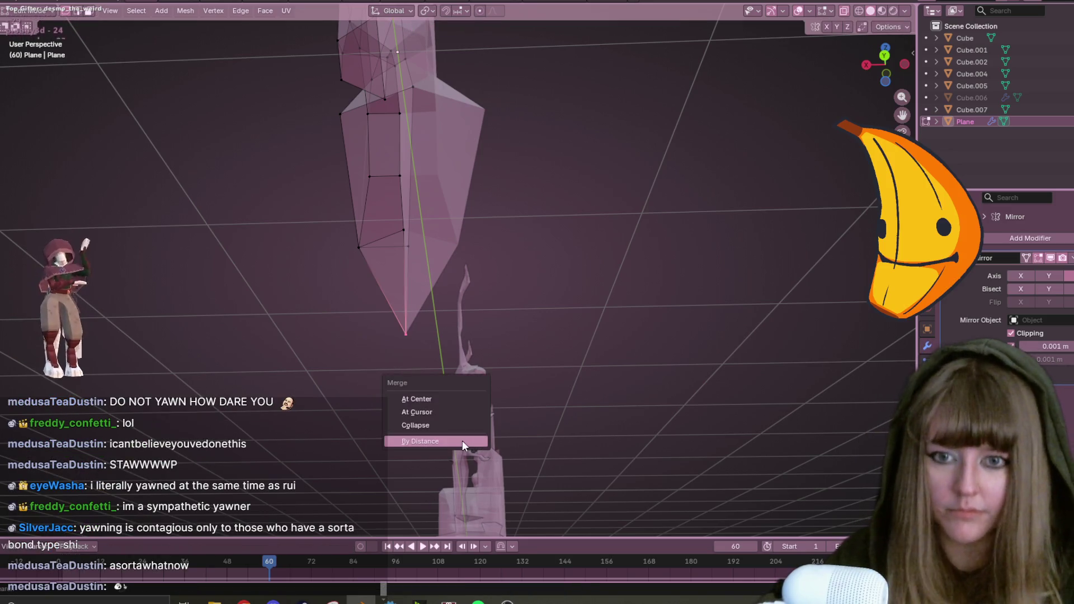
pyautogui.click(462, 440)
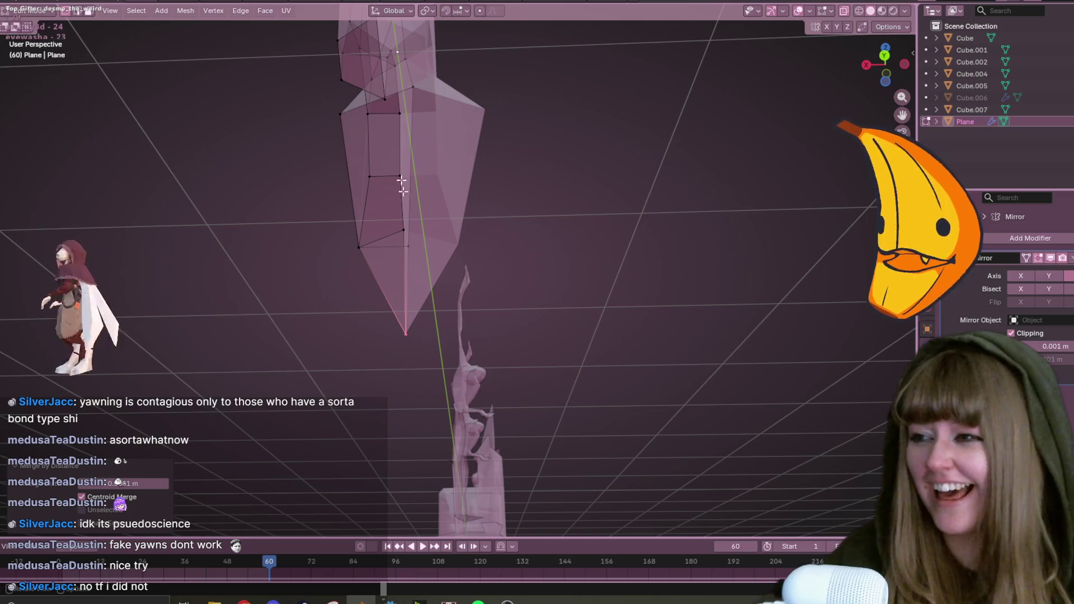
# Orbit around the crystal mesh from several angles, then zoom into a Right Orthographic view.
pyautogui.moveTo(456, 144)
pyautogui.mouseDown(button='middle')
pyautogui.moveTo(507, 165)
pyautogui.moveTo(580, 247)
pyautogui.moveTo(472, 242)
pyautogui.mouseUp(button='middle')
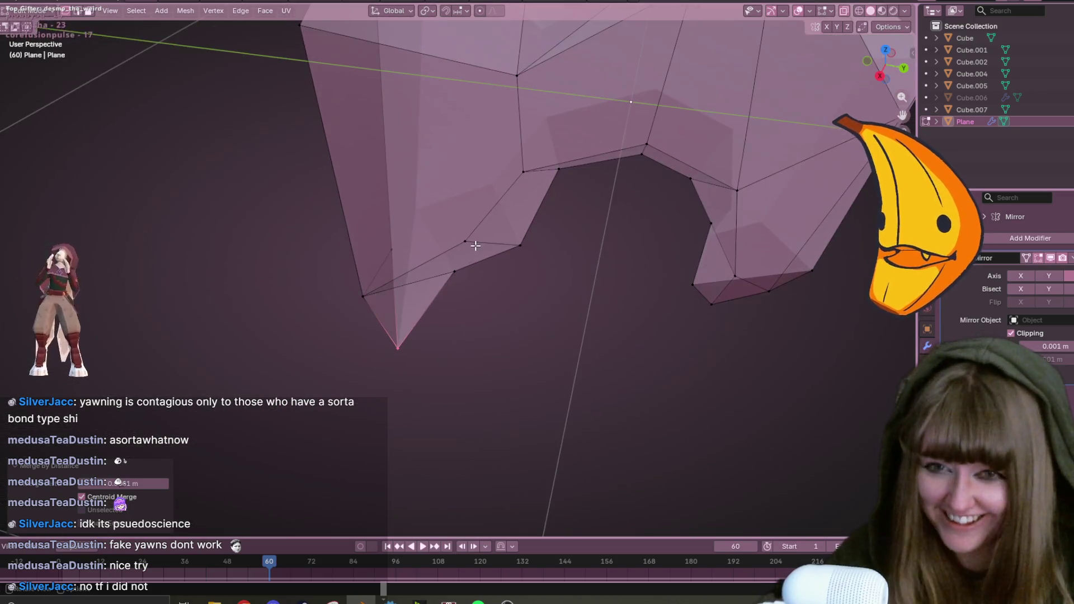
pyautogui.click(466, 242)
pyautogui.moveTo(615, 268)
pyautogui.mouseDown(button='middle')
pyautogui.moveTo(525, 396)
pyautogui.moveTo(505, 313)
pyautogui.moveTo(548, 275)
pyautogui.moveTo(534, 360)
pyautogui.mouseUp(button='middle')
pyautogui.moveTo(484, 148)
pyautogui.mouseDown(button='middle')
pyautogui.moveTo(561, 115)
pyautogui.moveTo(475, 157)
pyautogui.mouseUp(button='middle')
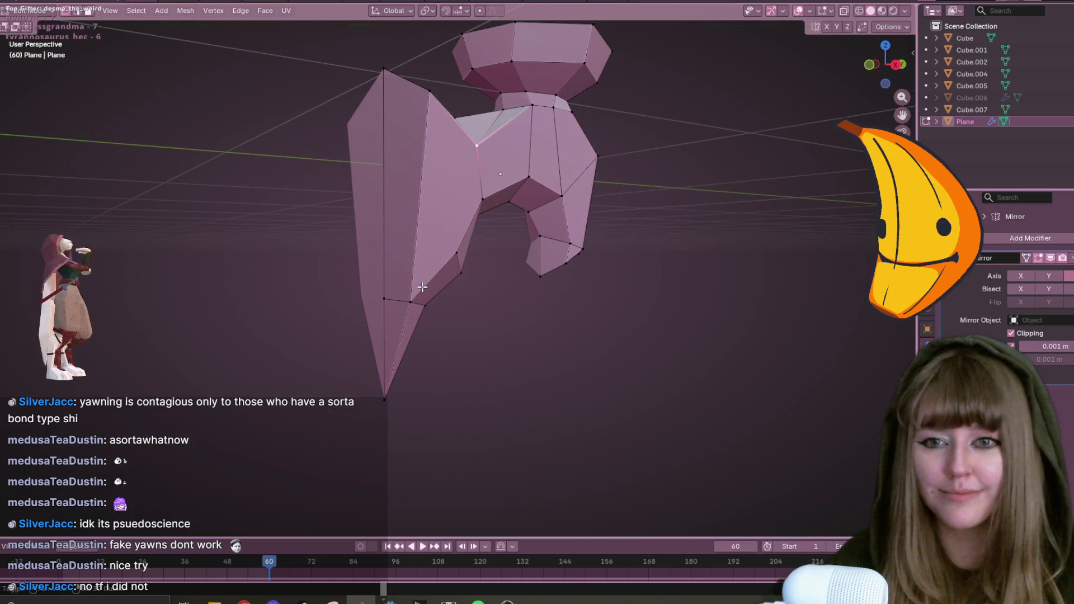
pyautogui.moveTo(583, 262)
pyautogui.mouseDown(button='middle')
pyautogui.moveTo(721, 263)
pyautogui.moveTo(670, 238)
pyautogui.moveTo(435, 251)
pyautogui.moveTo(439, 297)
pyautogui.moveTo(587, 242)
pyautogui.mouseUp(button='middle')
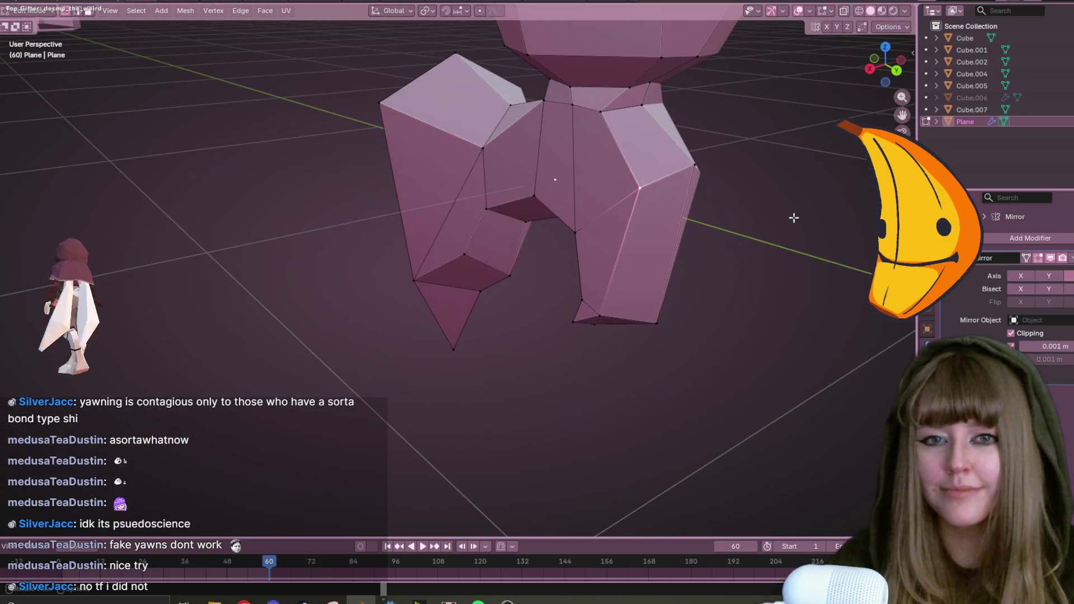
pyautogui.moveTo(793, 218); pyautogui.dragTo(938, 74, button='middle')
pyautogui.click(890, 65)
pyautogui.scroll(2, 654, 269)
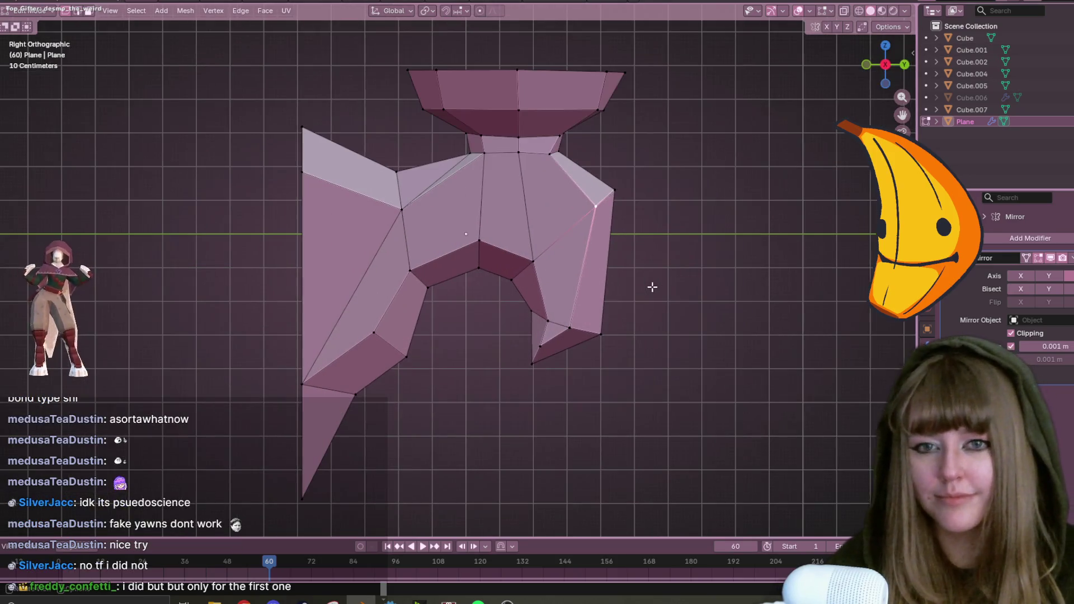
# Move the selected vertex and a bottom vertex of the lower prong.
pyautogui.moveTo(657, 257)
pyautogui.keyDown('shift'); pyautogui.mouseDown(button='middle')
pyautogui.moveTo(599, 223)
pyautogui.moveTo(556, 233)
pyautogui.mouseUp(button='middle'); pyautogui.keyUp('shift')
pyautogui.press('g')
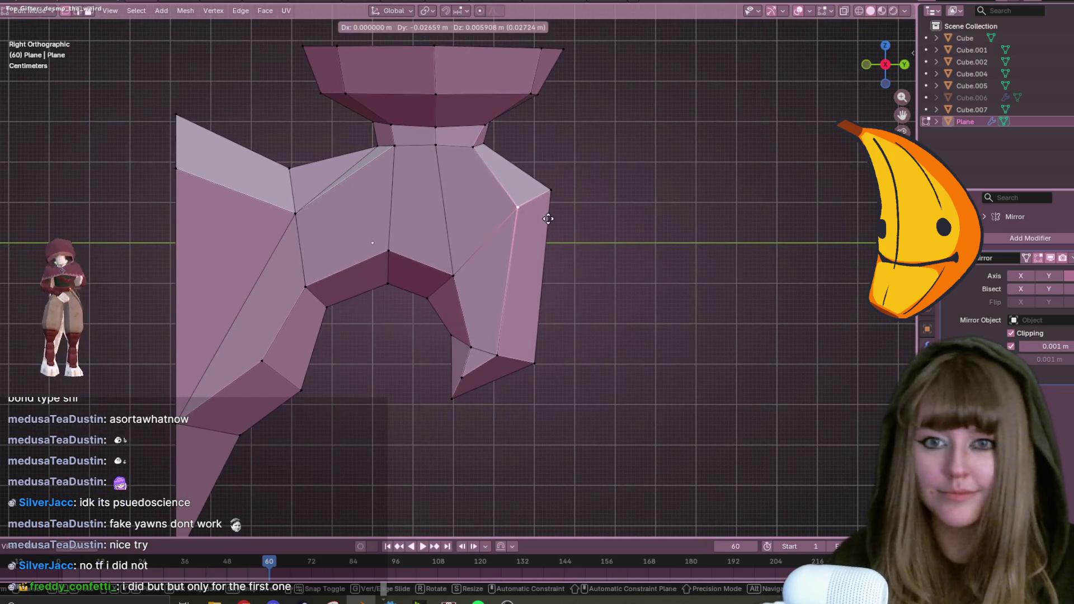
pyautogui.click(548, 219)
pyautogui.click(492, 354)
pyautogui.press('g')
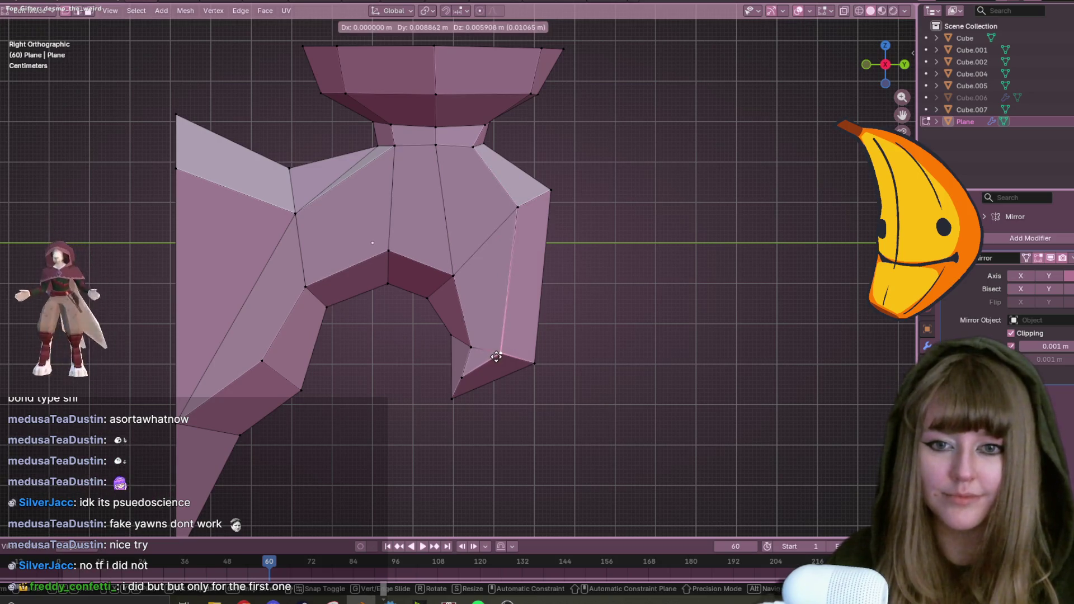
pyautogui.click(496, 355)
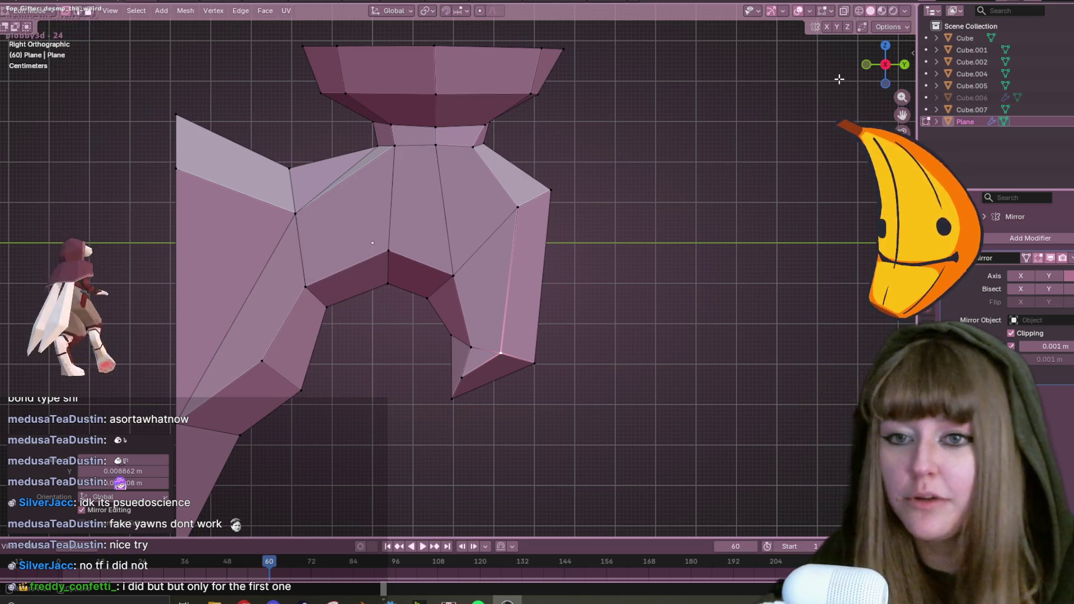
# Shift the bottom vertex right and adjust another prong vertex, then zoom out.
pyautogui.keyDown('shift'); pyautogui.moveTo(486, 185); pyautogui.dragTo(517, 159, button='middle'); pyautogui.keyUp('shift')
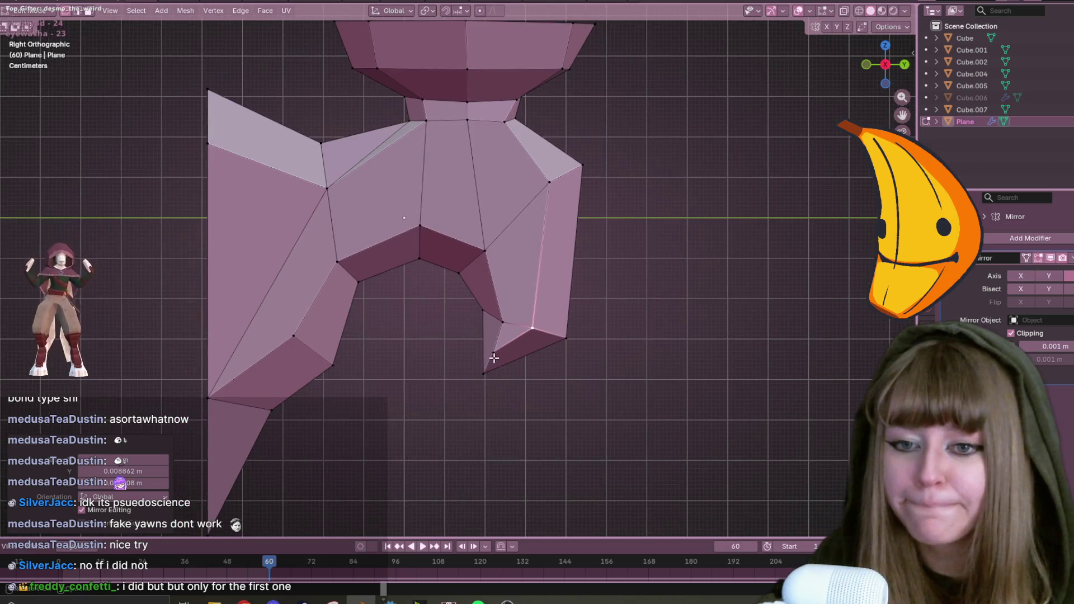
pyautogui.press('g')
pyautogui.click(568, 388)
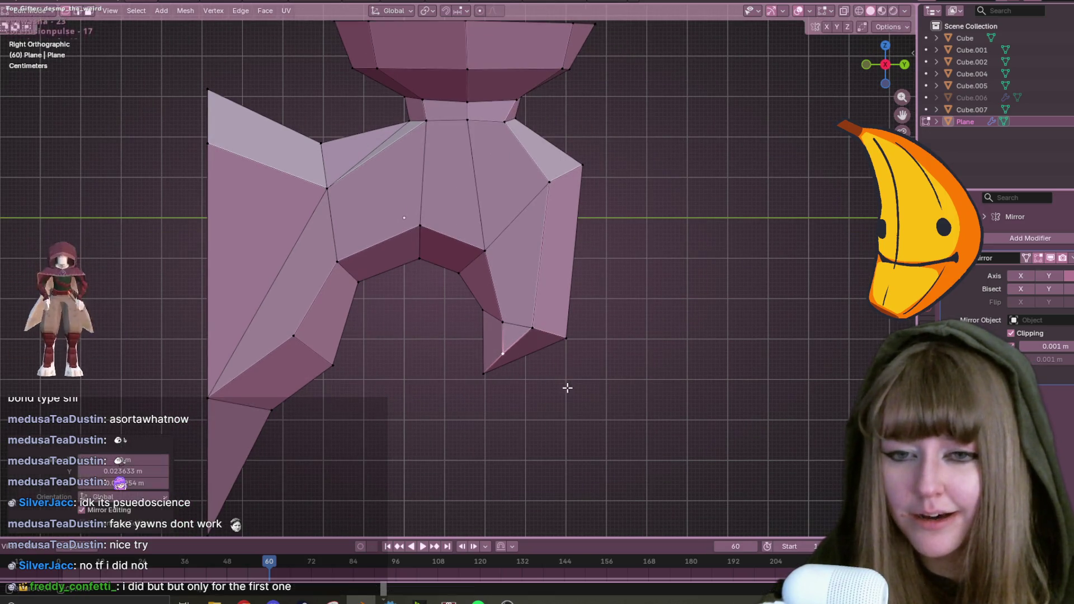
pyautogui.click(534, 329)
pyautogui.press('g')
pyautogui.click(542, 332)
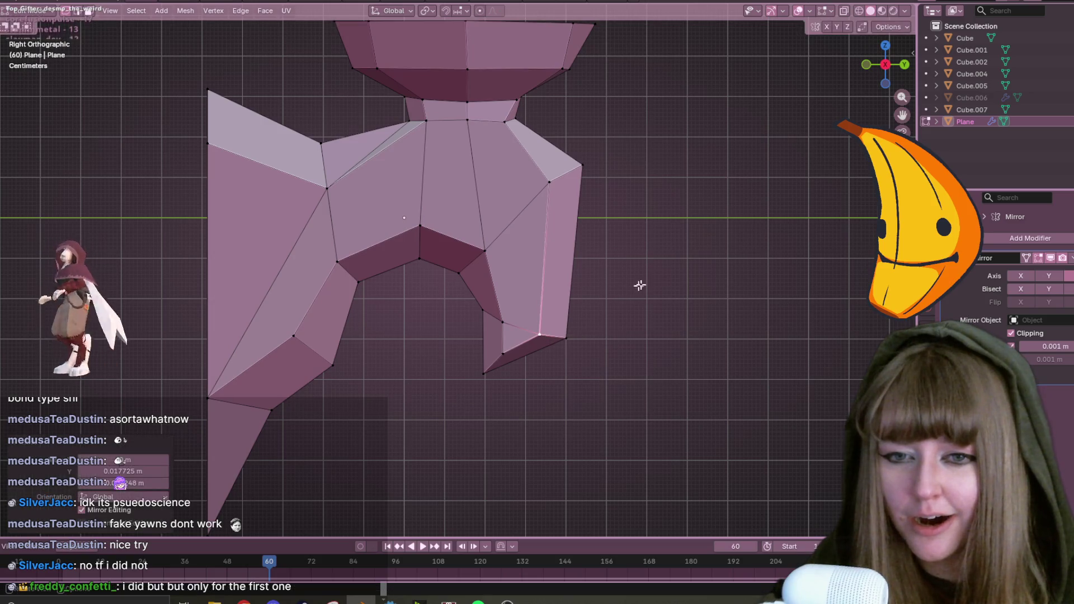
pyautogui.scroll(-2, 663, 273)
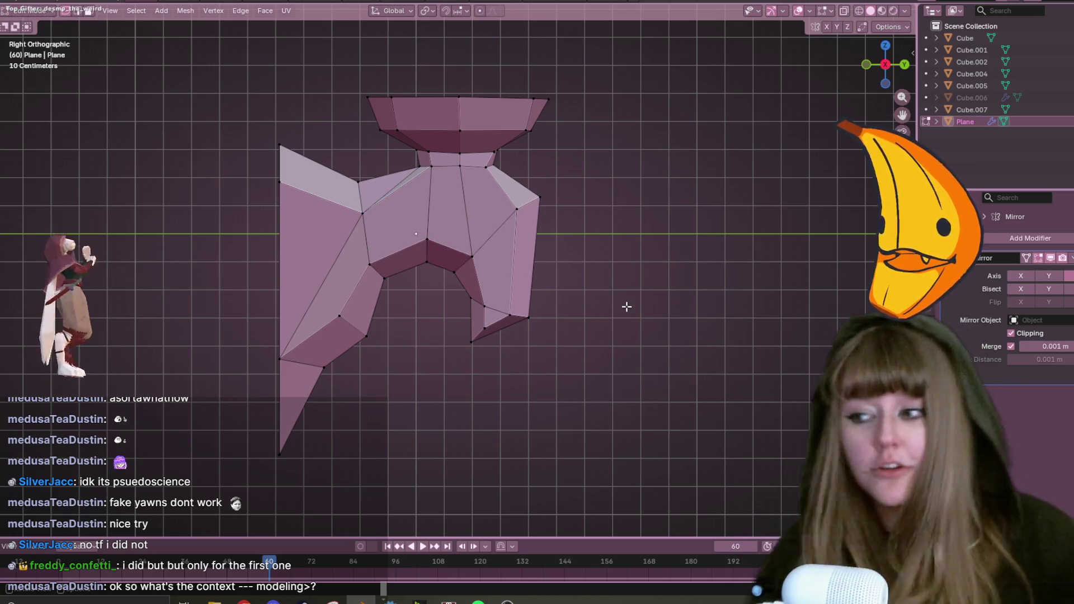
pyautogui.moveTo(504, 90)
pyautogui.mouseDown(button='middle')
pyautogui.moveTo(592, 155)
pyautogui.moveTo(582, 213)
pyautogui.moveTo(532, 187)
pyautogui.moveTo(501, 144)
pyautogui.mouseUp(button='middle')
# In Back Orthographic, slide the selected neck vertex along its edge.
pyautogui.moveTo(628, 134); pyautogui.dragTo(568, 116, button='middle')
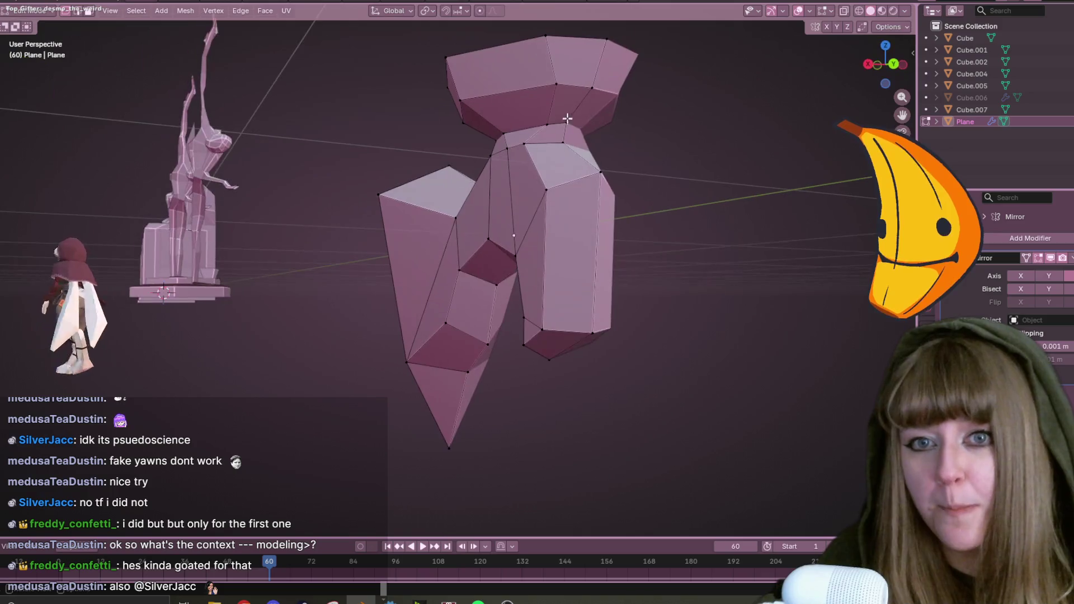
pyautogui.click(892, 64)
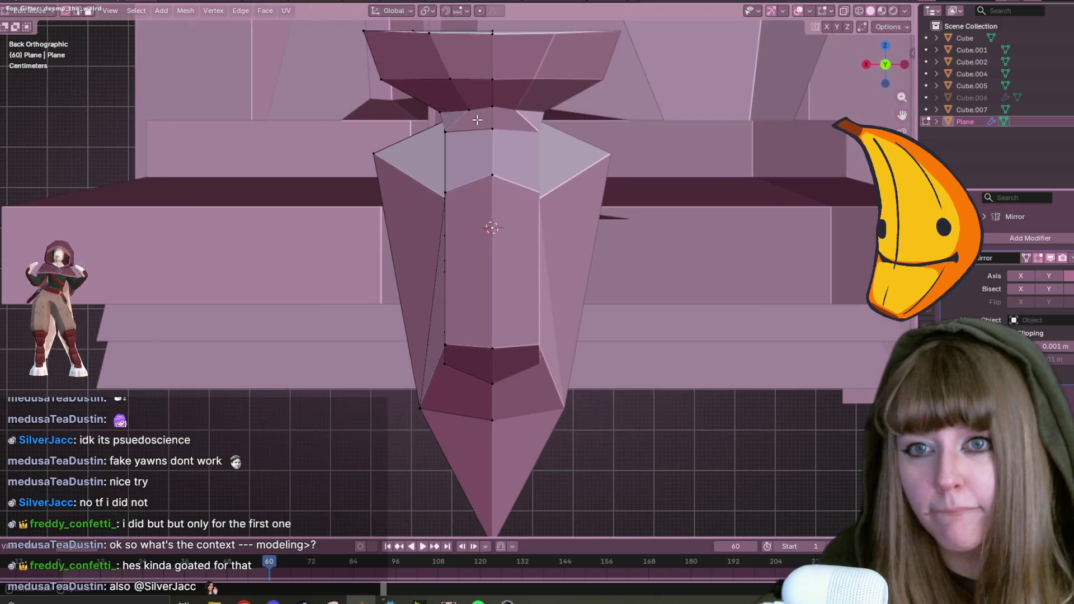
pyautogui.hotkey('shift', 'v')
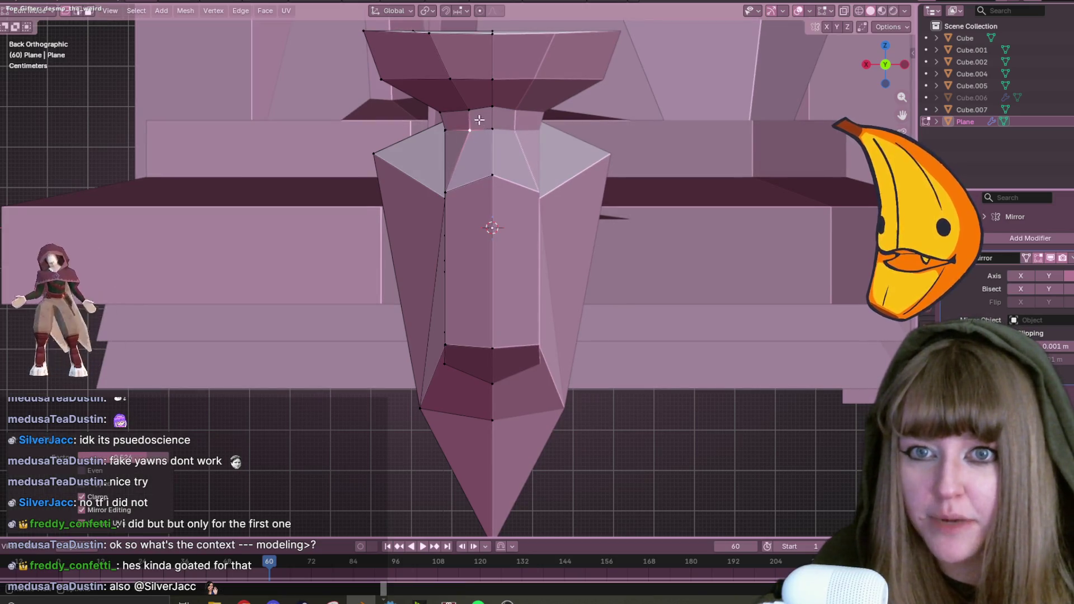
pyautogui.click(499, 106)
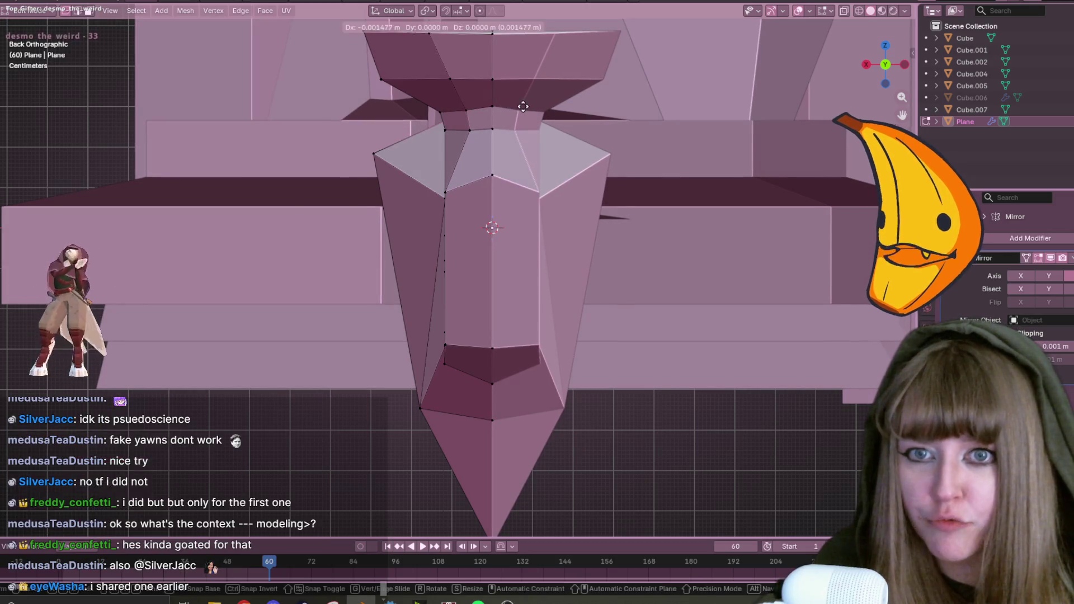
# Move the vertices at the top of the neck into place and orbit to check the shape.
pyautogui.click(503, 105)
pyautogui.hotkey('alt', 'a')
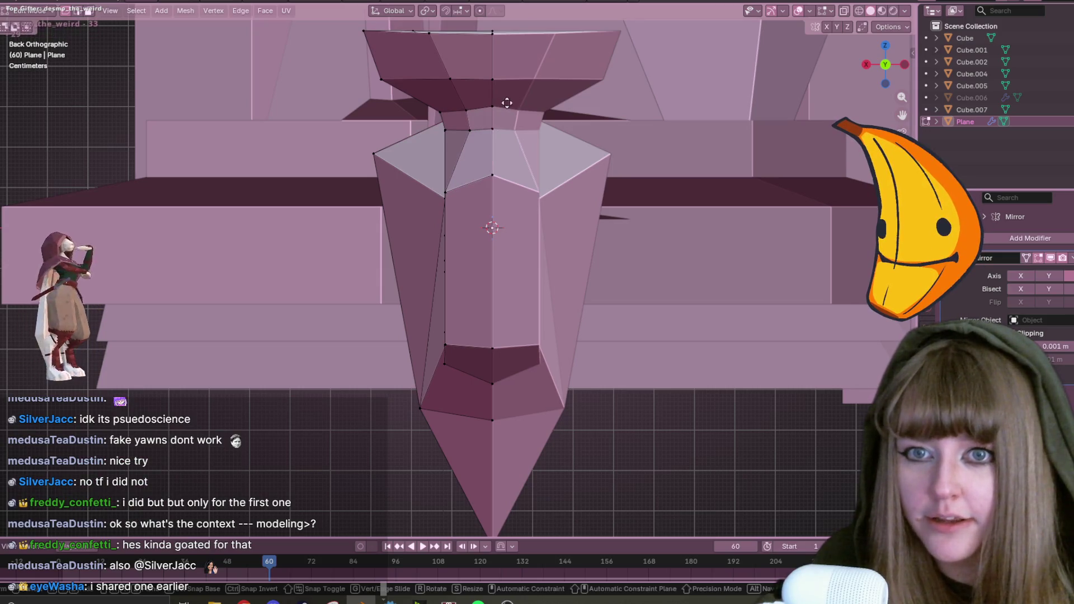
pyautogui.moveTo(491, 106); pyautogui.dragTo(508, 119)
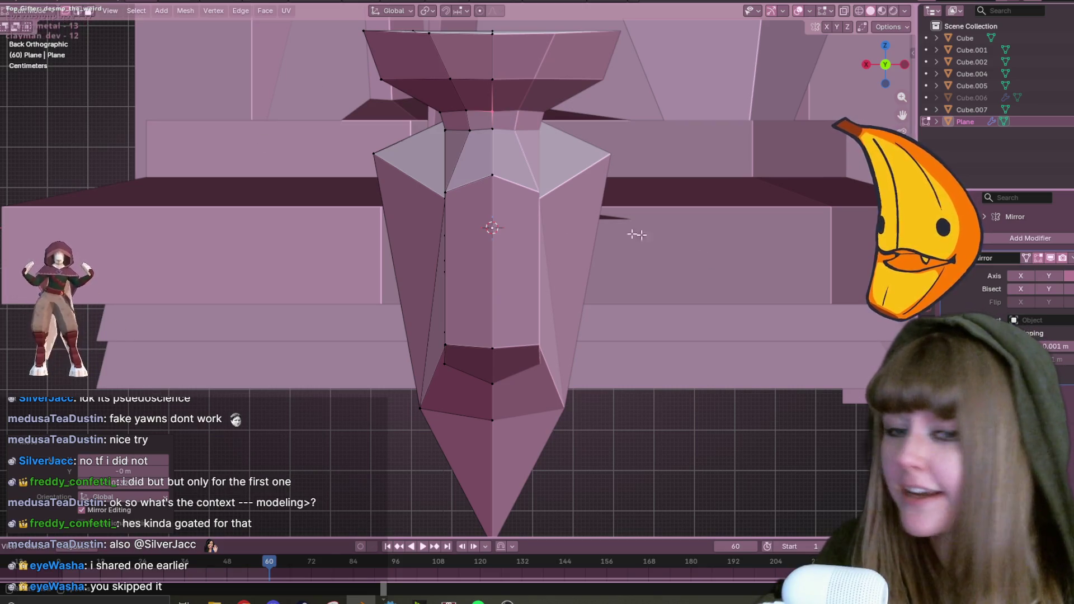
pyautogui.click(439, 127)
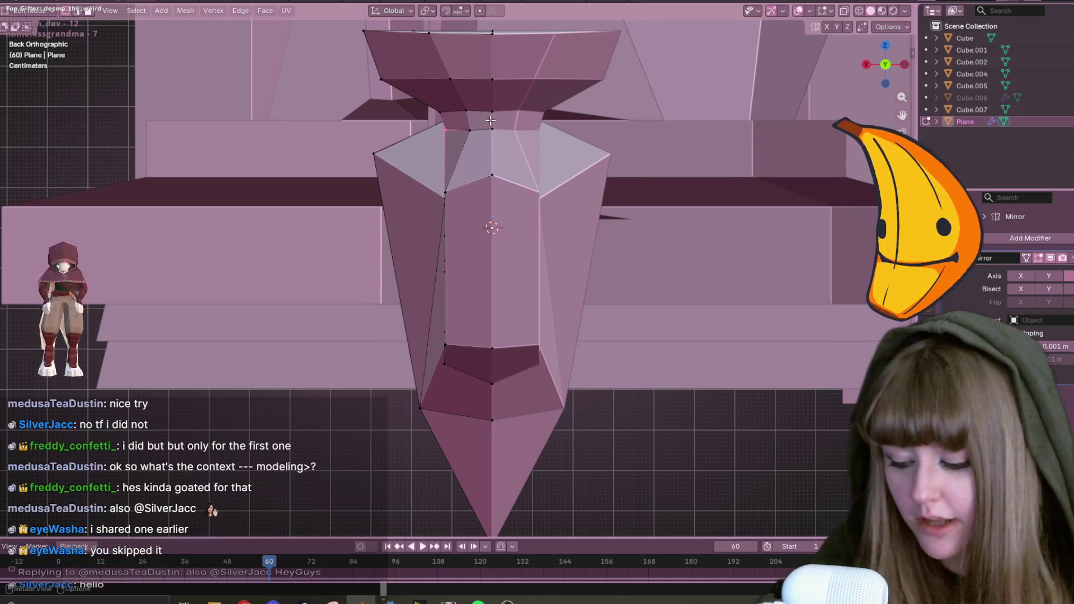
pyautogui.moveTo(438, 127)
pyautogui.mouseDown()
pyautogui.moveTo(518, 124)
pyautogui.moveTo(503, 121)
pyautogui.mouseUp()
pyautogui.moveTo(502, 122)
pyautogui.mouseDown(button='middle')
pyautogui.moveTo(486, 156)
pyautogui.moveTo(505, 185)
pyautogui.mouseUp(button='middle')
pyautogui.moveTo(405, 175)
pyautogui.mouseDown(button='middle')
pyautogui.moveTo(755, 213)
pyautogui.moveTo(647, 149)
pyautogui.moveTo(534, 115)
pyautogui.moveTo(486, 153)
pyautogui.moveTo(91, 77)
pyautogui.mouseUp(button='middle')
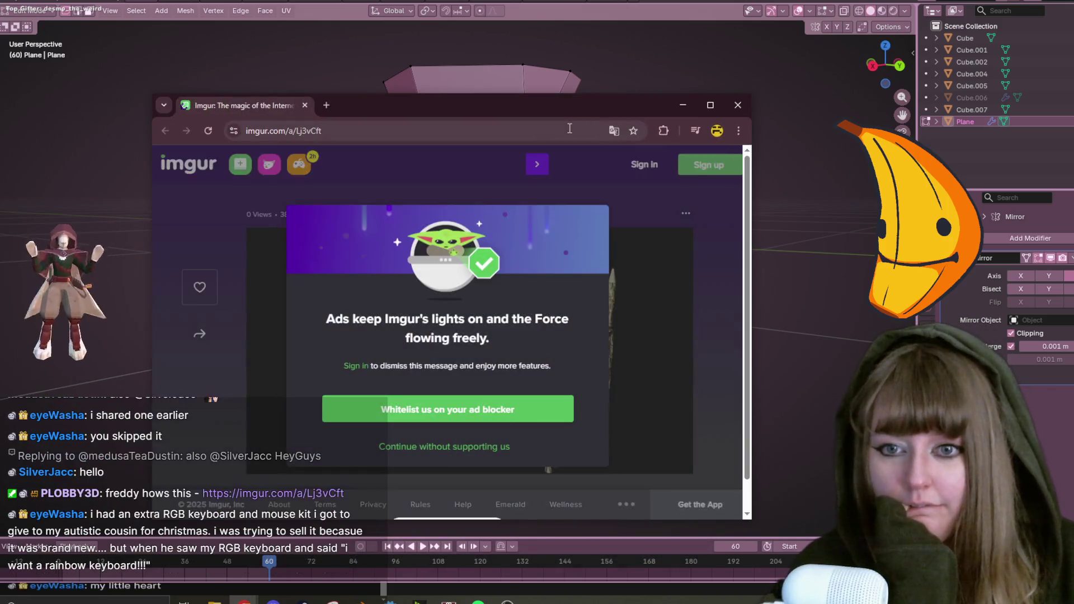
# Dismiss Imgur's ad-blocker notice, view the wooden palisade walkway image, then close Chrome.
pyautogui.click(490, 449)
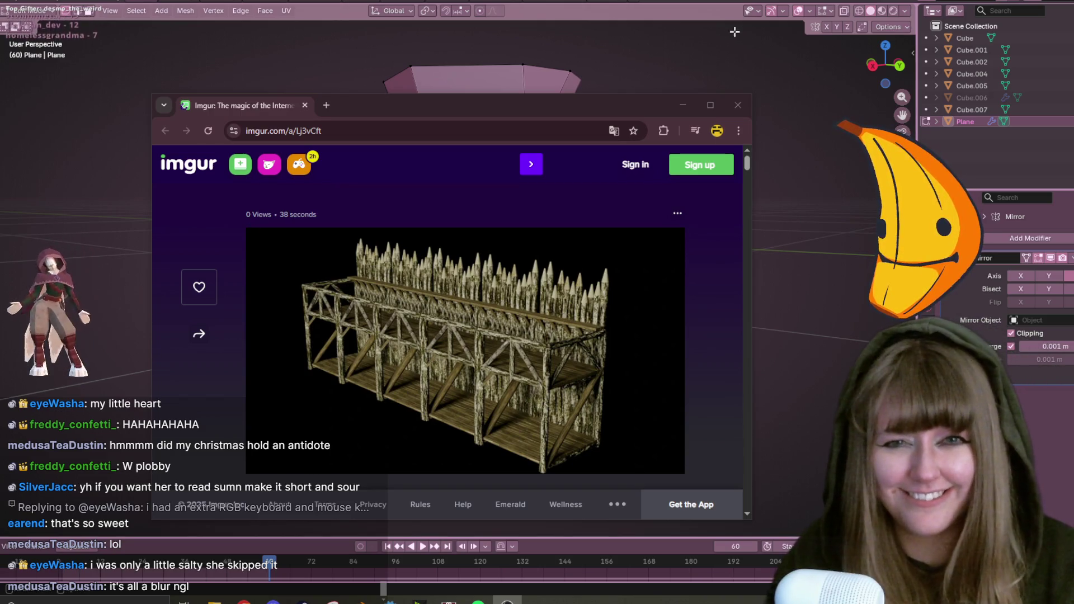
pyautogui.click(738, 105)
pyautogui.moveTo(559, 84)
pyautogui.mouseDown(button='middle')
pyautogui.moveTo(563, 135)
pyautogui.moveTo(583, 79)
pyautogui.moveTo(567, 45)
pyautogui.mouseUp(button='middle')
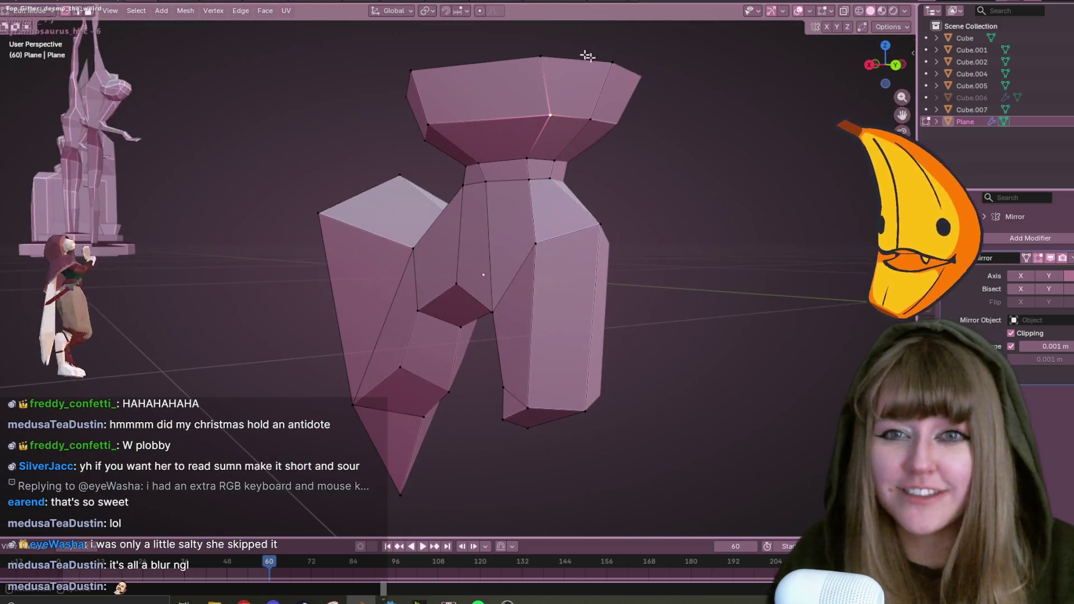
# In a zoomed Back Orthographic view, move the selected vertex to a new position.
pyautogui.click(896, 65)
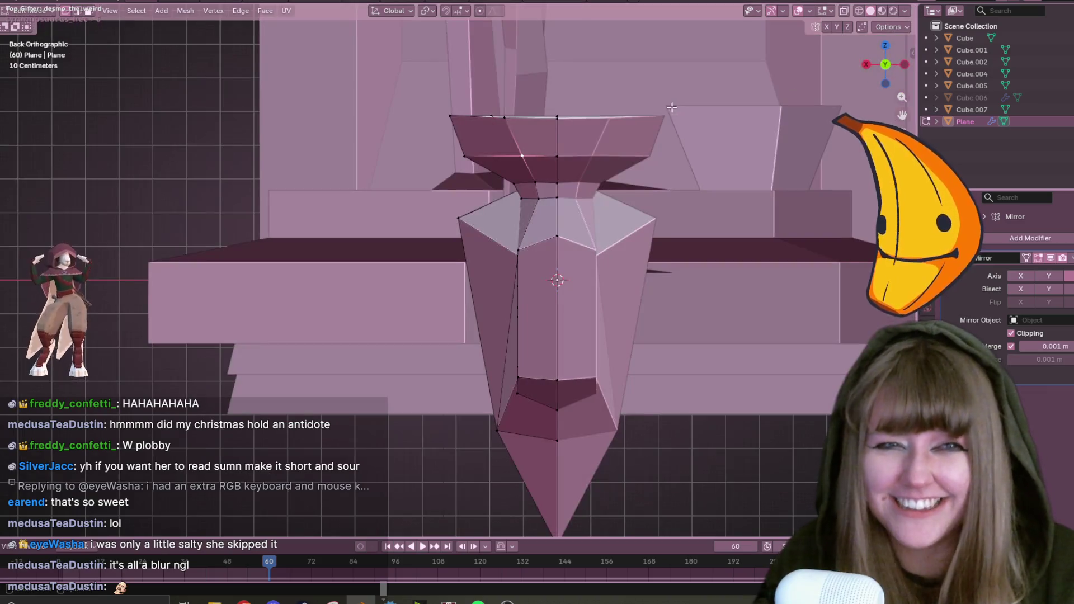
pyautogui.scroll(3, 637, 194)
pyautogui.keyDown('shift'); pyautogui.moveTo(637, 194); pyautogui.dragTo(582, 226, button='middle'); pyautogui.keyUp('shift')
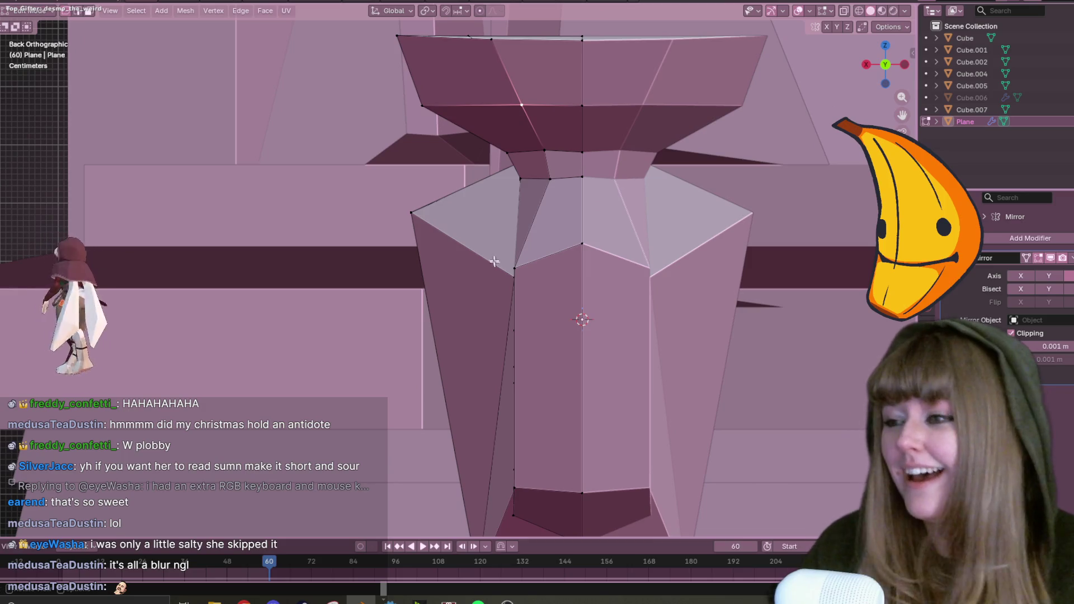
pyautogui.scroll(2, 487, 111)
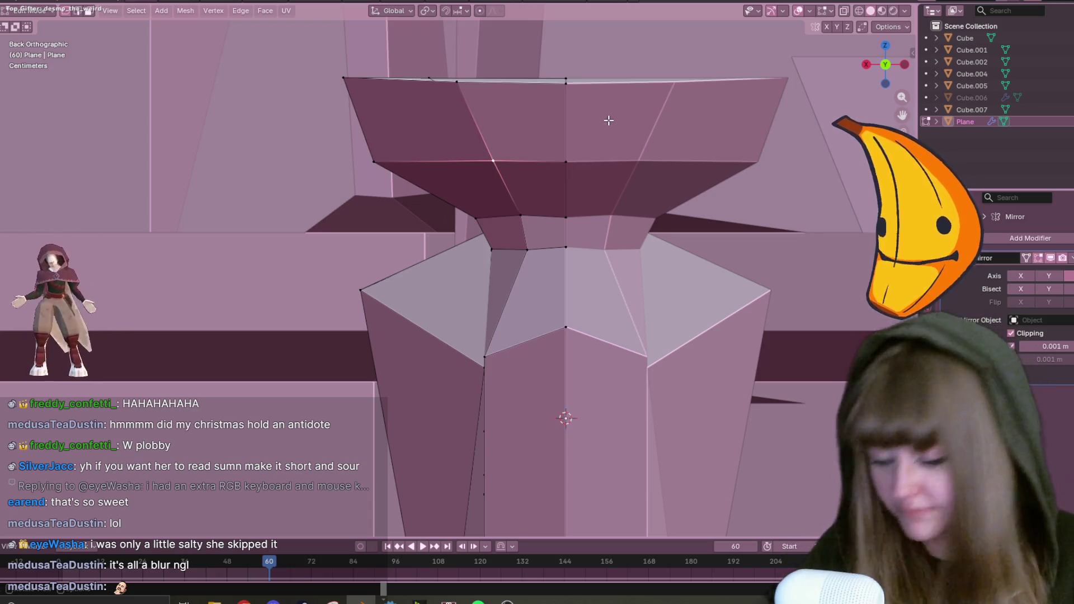
pyautogui.press('g')
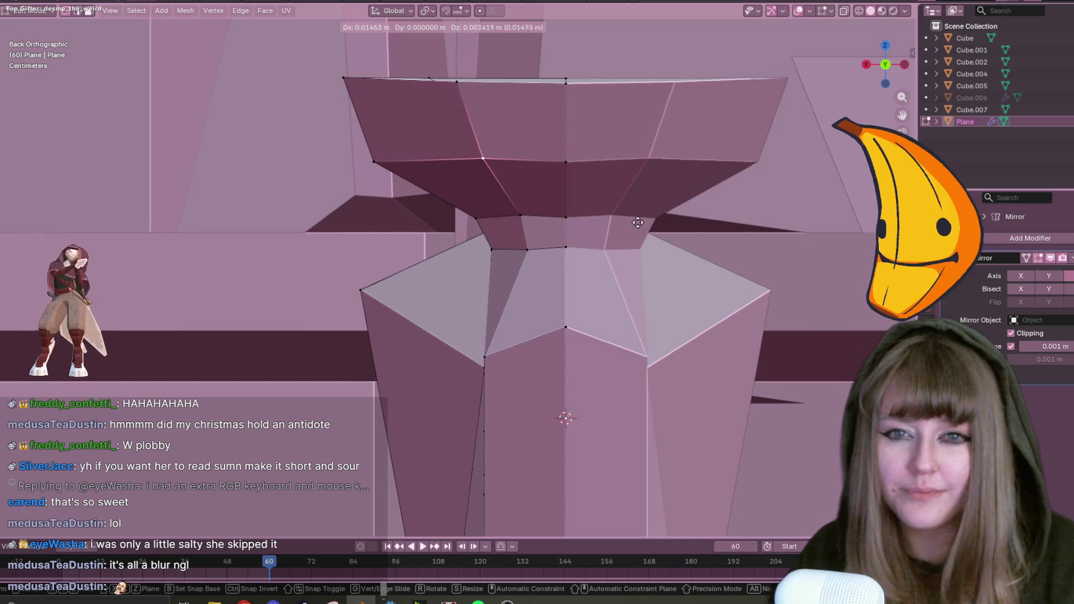
pyautogui.click(632, 225)
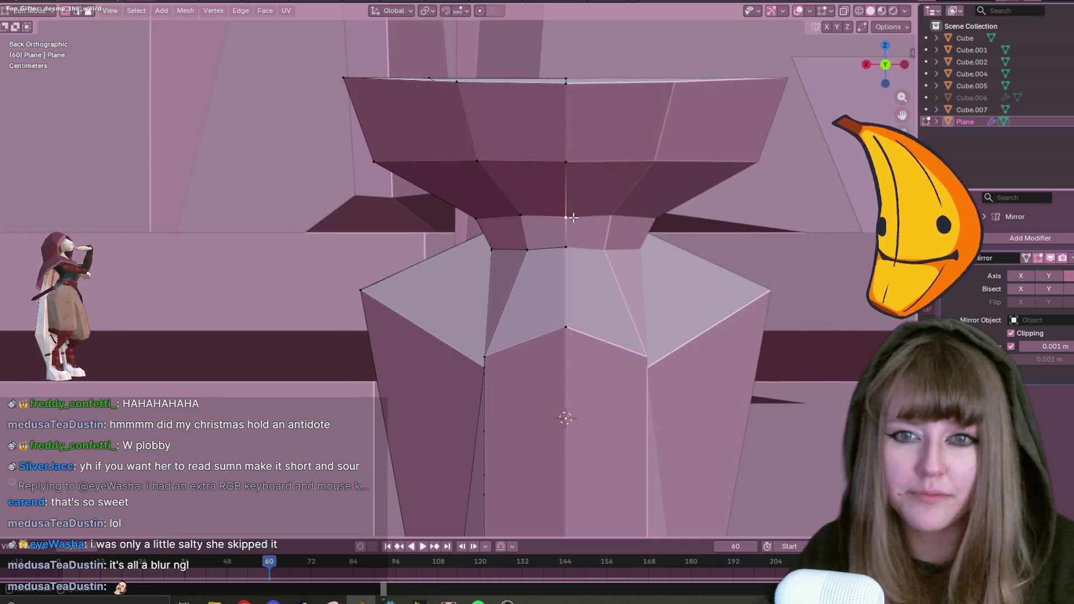
# From an angled view, slide another lower-body vertex along its edge.
pyautogui.scroll(-3, 534, 252)
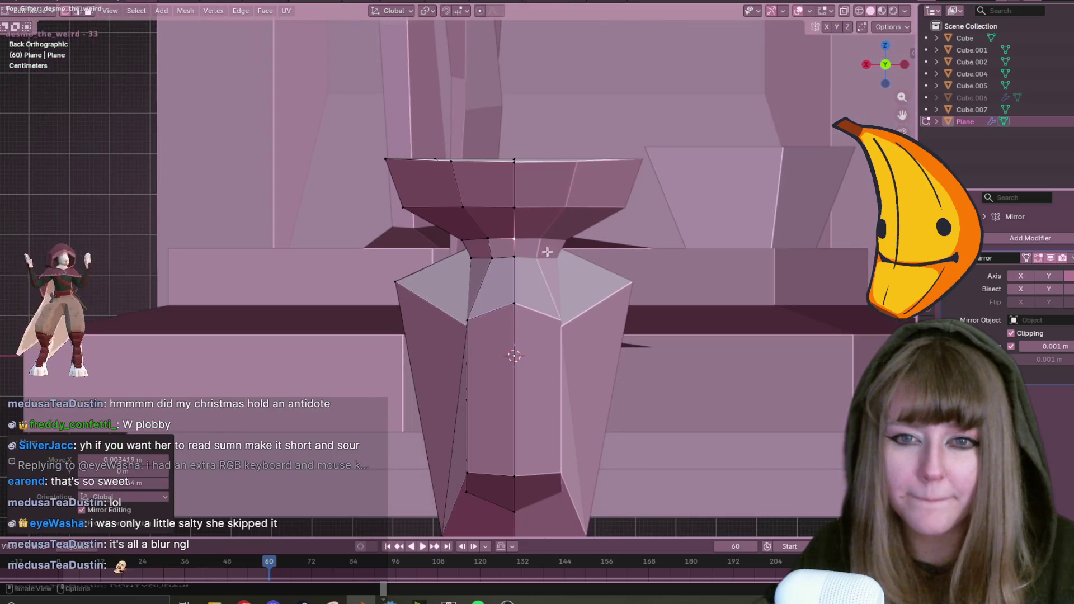
pyautogui.moveTo(493, 304)
pyautogui.mouseDown(button='middle')
pyautogui.moveTo(631, 369)
pyautogui.moveTo(673, 290)
pyautogui.moveTo(579, 323)
pyautogui.moveTo(549, 220)
pyautogui.moveTo(589, 338)
pyautogui.moveTo(482, 345)
pyautogui.mouseUp(button='middle')
pyautogui.scroll(3, 628, 331)
pyautogui.moveTo(542, 261)
pyautogui.mouseDown(button='middle')
pyautogui.moveTo(575, 249)
pyautogui.moveTo(599, 204)
pyautogui.moveTo(457, 220)
pyautogui.moveTo(546, 235)
pyautogui.moveTo(542, 297)
pyautogui.moveTo(468, 293)
pyautogui.mouseUp(button='middle')
pyautogui.hotkey('shift', 'v')
pyautogui.click(599, 237)
# Select the centre-seam vertex and slide it along its edge.
pyautogui.click(889, 57)
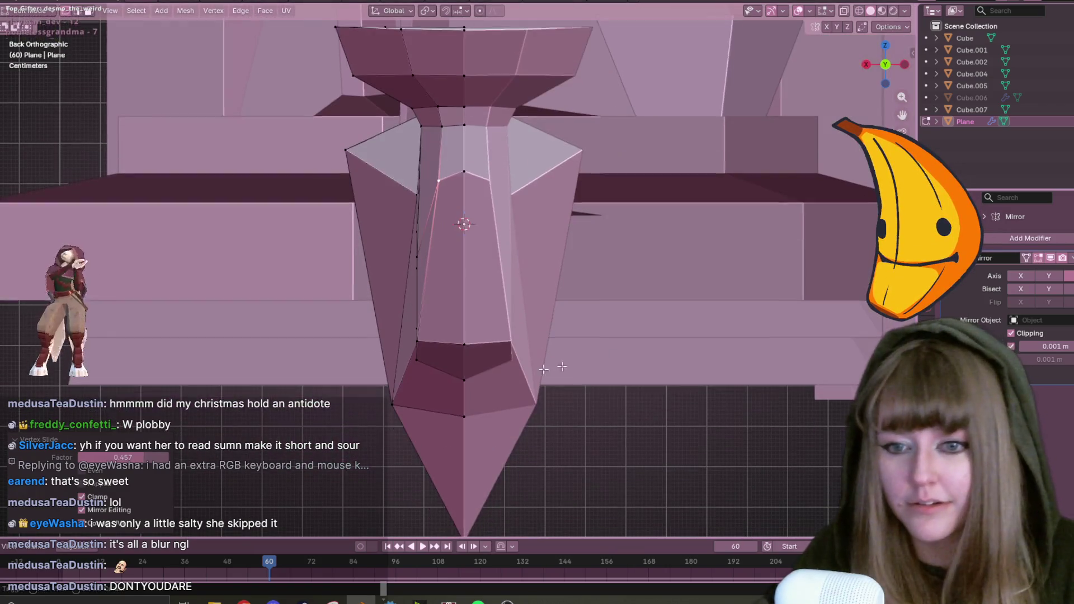
pyautogui.click(448, 350)
pyautogui.moveTo(428, 348)
pyautogui.mouseDown(button='middle')
pyautogui.moveTo(578, 362)
pyautogui.moveTo(607, 300)
pyautogui.mouseUp(button='middle')
pyautogui.press('g')
pyautogui.press('g')
pyautogui.click(513, 354)
# Slide the selected vertex along its edge near the pedestal's tip.
pyautogui.moveTo(384, 300)
pyautogui.mouseDown(button='middle')
pyautogui.moveTo(481, 319)
pyautogui.moveTo(631, 285)
pyautogui.moveTo(586, 367)
pyautogui.mouseUp(button='middle')
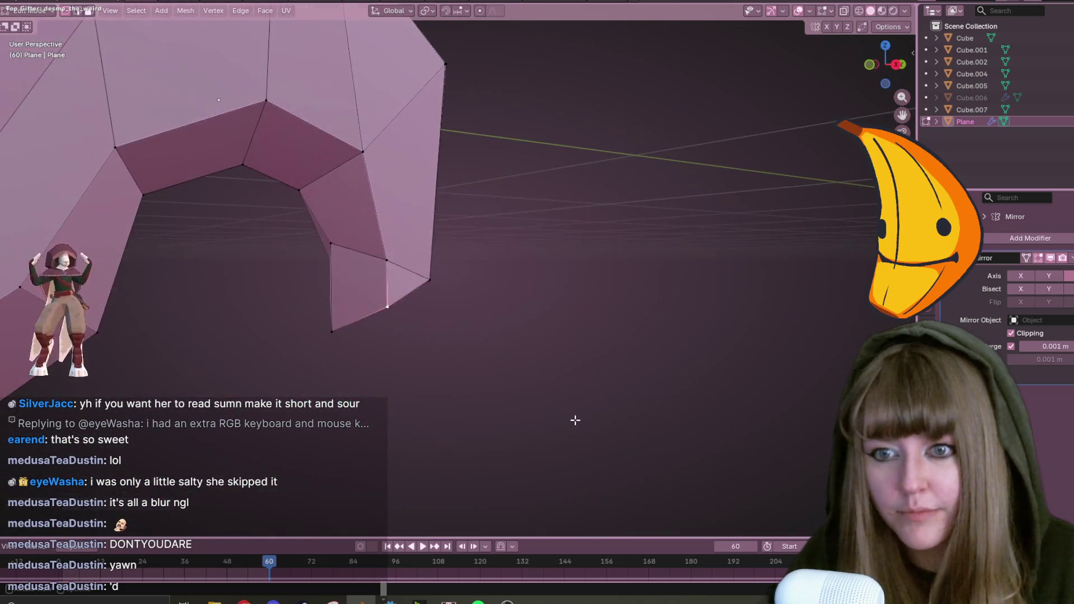
pyautogui.moveTo(540, 431)
pyautogui.mouseDown(button='middle')
pyautogui.moveTo(504, 245)
pyautogui.moveTo(442, 336)
pyautogui.mouseUp(button='middle')
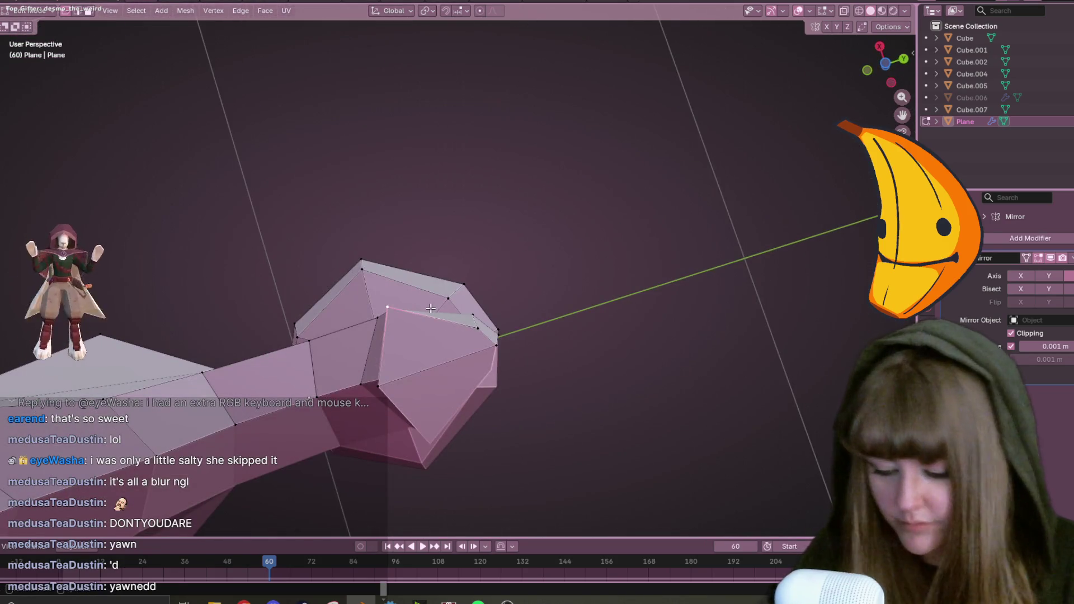
pyautogui.press('g')
pyautogui.press('g')
pyautogui.click(439, 425)
pyautogui.moveTo(439, 425)
pyautogui.mouseDown(button='middle')
pyautogui.moveTo(489, 401)
pyautogui.moveTo(430, 413)
pyautogui.mouseUp(button='middle')
# Merge the overlapping tip vertices by distance, leaving one clean point.
pyautogui.moveTo(350, 372); pyautogui.dragTo(396, 421)
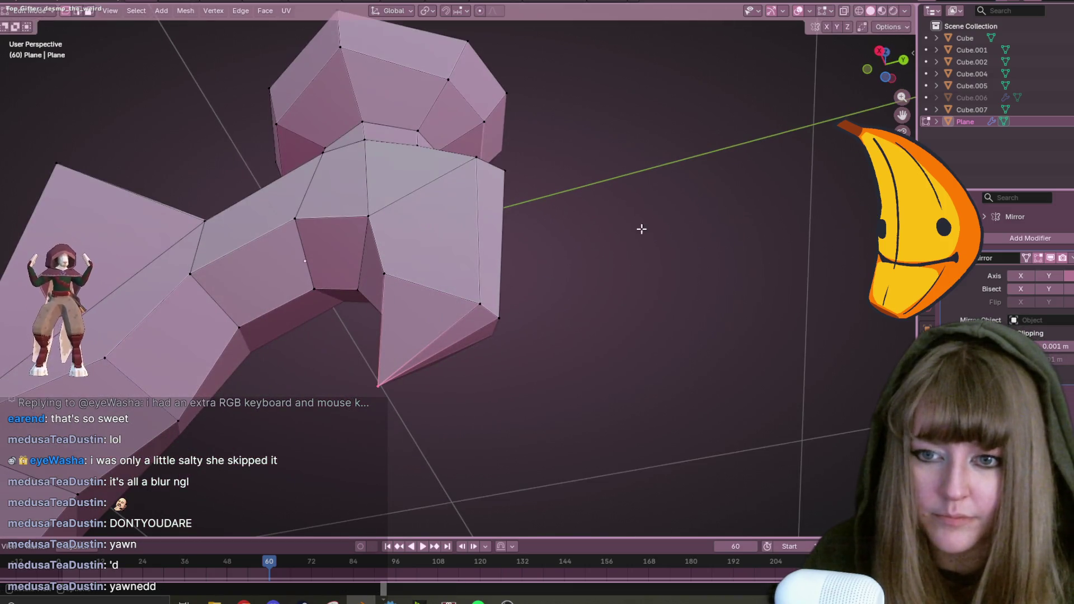
pyautogui.press('m')
pyautogui.click(617, 254)
pyautogui.moveTo(729, 290)
pyautogui.mouseDown(button='middle')
pyautogui.moveTo(696, 330)
pyautogui.moveTo(664, 335)
pyautogui.moveTo(681, 364)
pyautogui.mouseUp(button='middle')
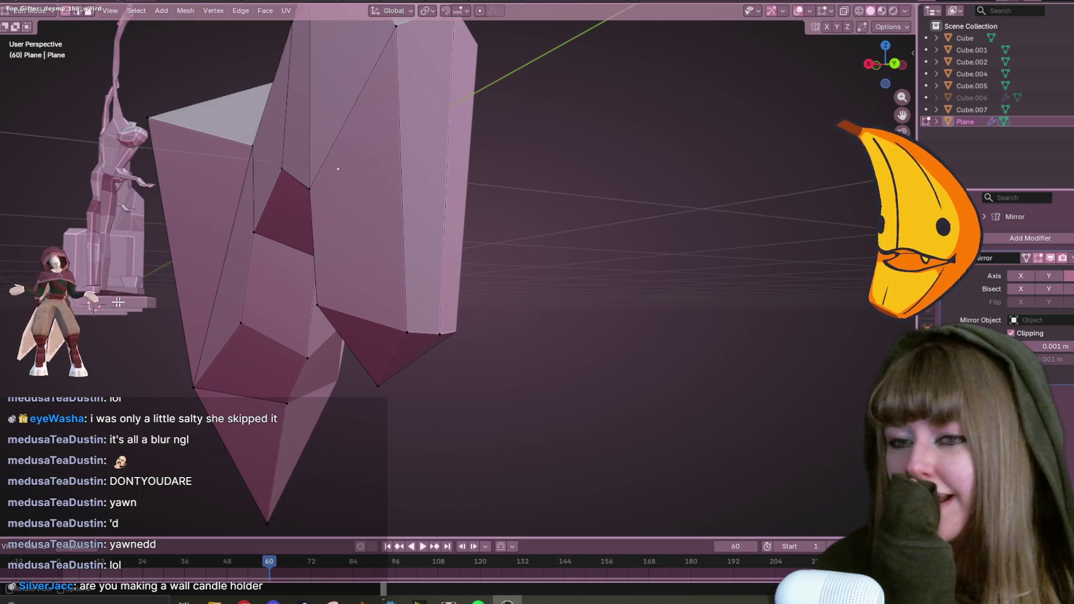
# Zoom in on the pedestal's neck and slide one of its vertices along its edge.
pyautogui.scroll(-8, 624, 260)
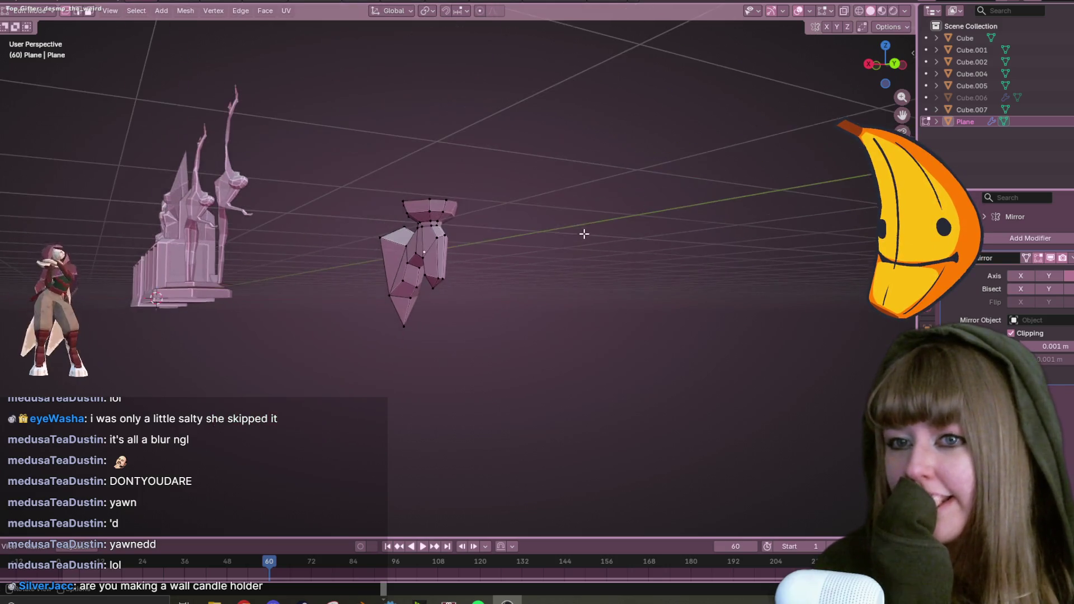
pyautogui.moveTo(582, 232); pyautogui.dragTo(580, 263, button='middle')
pyautogui.scroll(2, 580, 263)
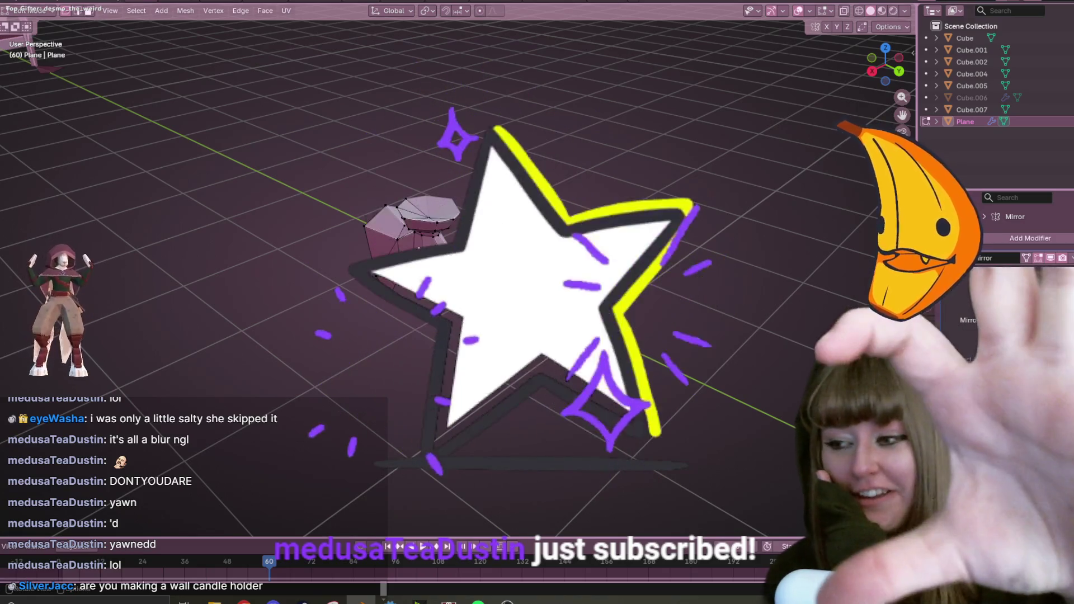
pyautogui.scroll(4, 487, 232)
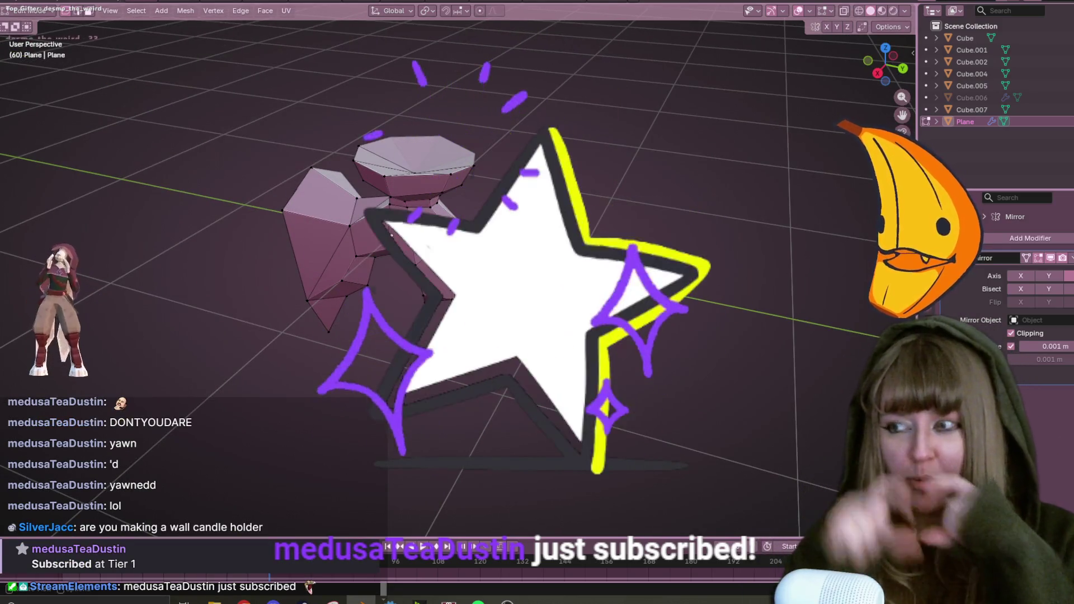
pyautogui.moveTo(587, 134); pyautogui.dragTo(645, 113, button='middle')
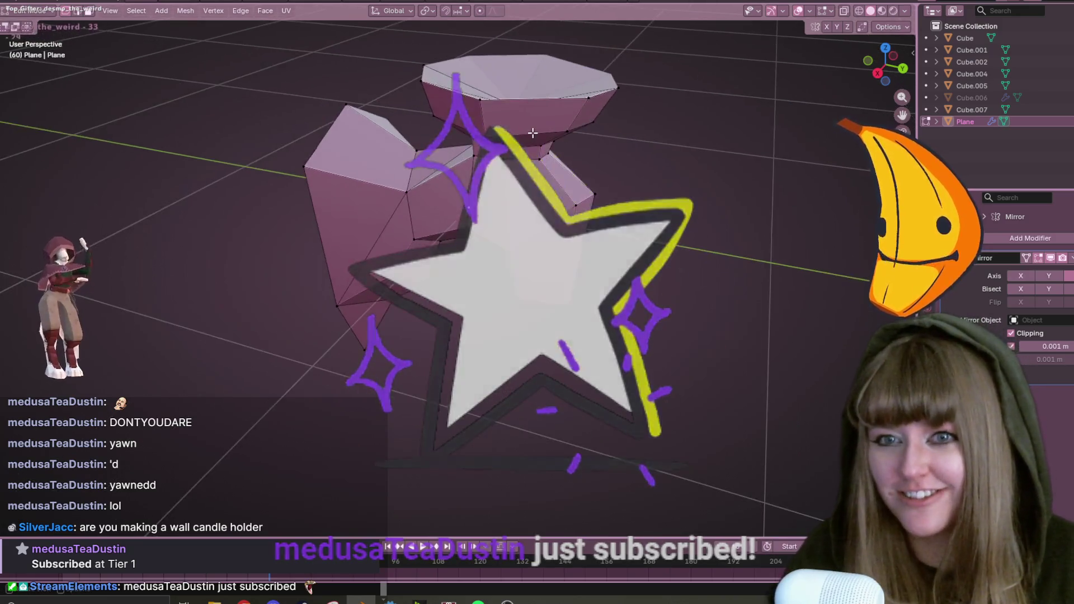
pyautogui.scroll(5, 645, 112)
pyautogui.click(552, 118)
pyautogui.moveTo(552, 119)
pyautogui.mouseDown(button='middle')
pyautogui.moveTo(655, 197)
pyautogui.moveTo(544, 239)
pyautogui.mouseUp(button='middle')
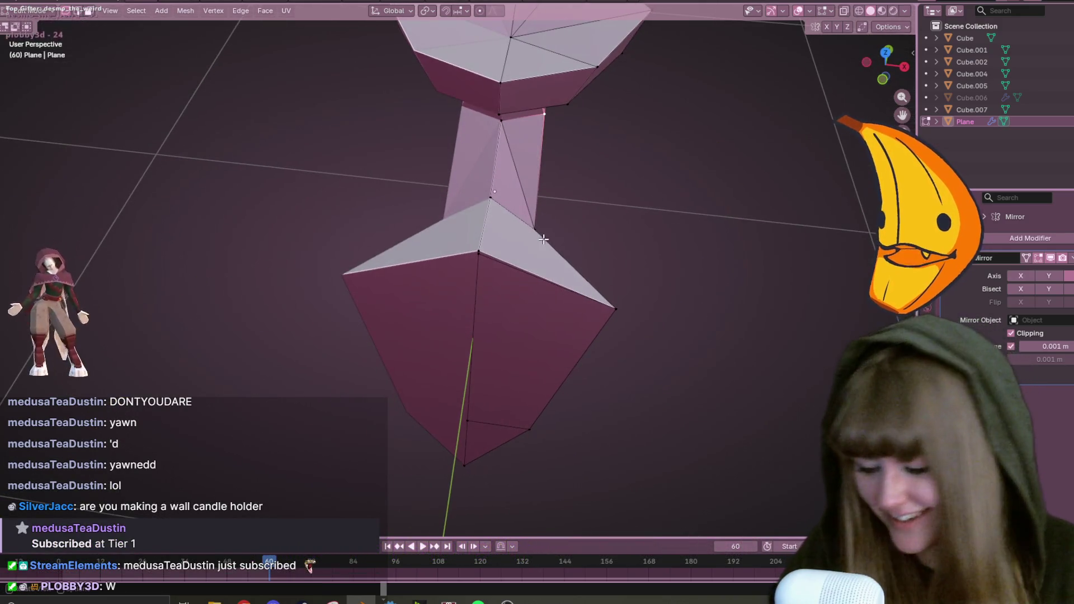
pyautogui.scroll(2, 492, 216)
pyautogui.scroll(-4, 492, 215)
pyautogui.scroll(5, 487, 201)
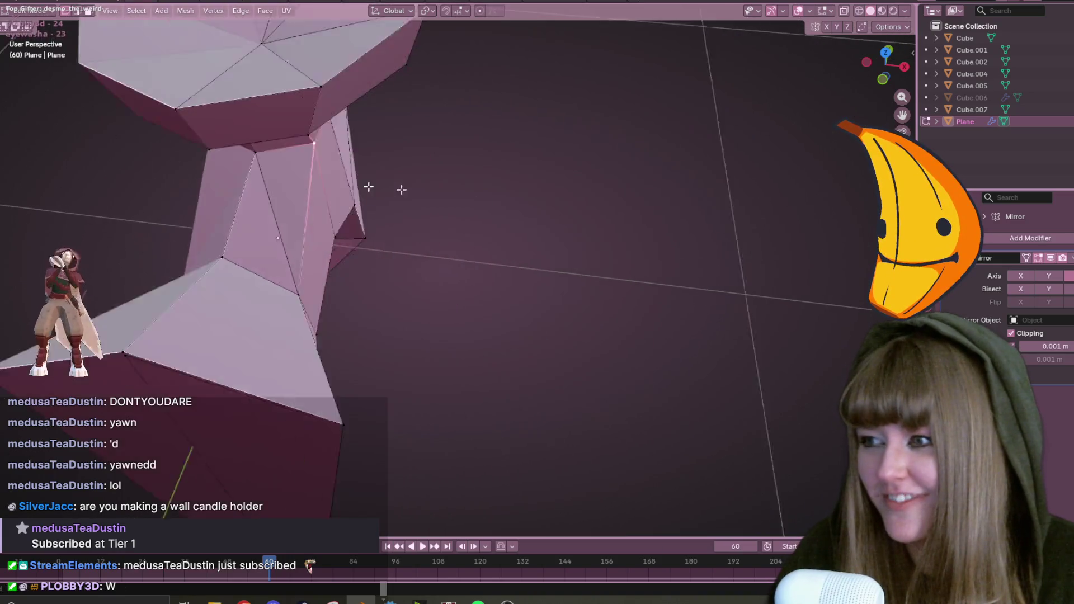
pyautogui.scroll(-2, 484, 198)
pyautogui.moveTo(485, 198); pyautogui.dragTo(470, 165, button='middle')
pyautogui.press('g')
pyautogui.press('g')
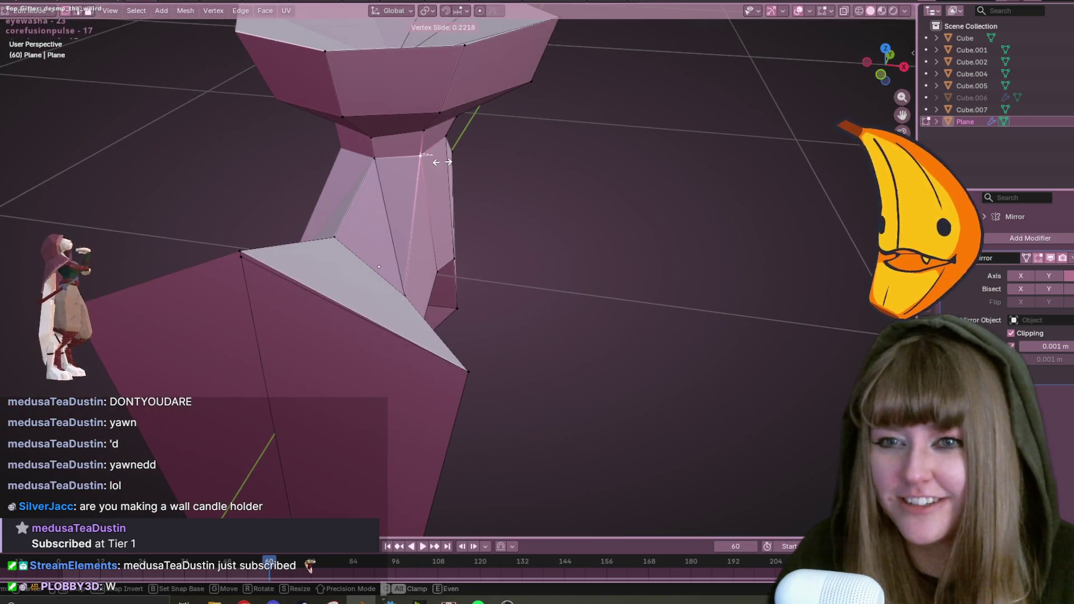
pyautogui.click(443, 162)
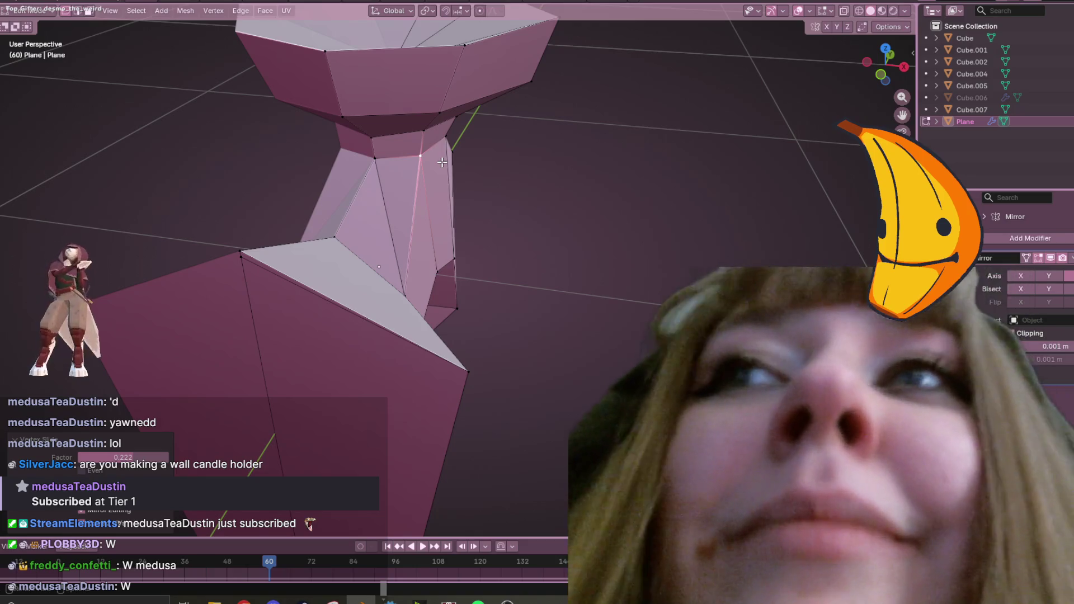
# Zoom out to an overview of the statue half-mesh among the scene's other pieces.
pyautogui.scroll(-5, 592, 191)
pyautogui.moveTo(592, 192)
pyautogui.mouseDown(button='middle')
pyautogui.moveTo(509, 137)
pyautogui.moveTo(592, 254)
pyautogui.moveTo(599, 285)
pyautogui.moveTo(548, 233)
pyautogui.moveTo(582, 259)
pyautogui.moveTo(317, 247)
pyautogui.moveTo(311, 132)
pyautogui.moveTo(744, 179)
pyautogui.moveTo(723, 177)
pyautogui.moveTo(690, 211)
pyautogui.mouseUp(button='middle')
pyautogui.scroll(-3, 644, 268)
pyautogui.scroll(-4, 643, 268)
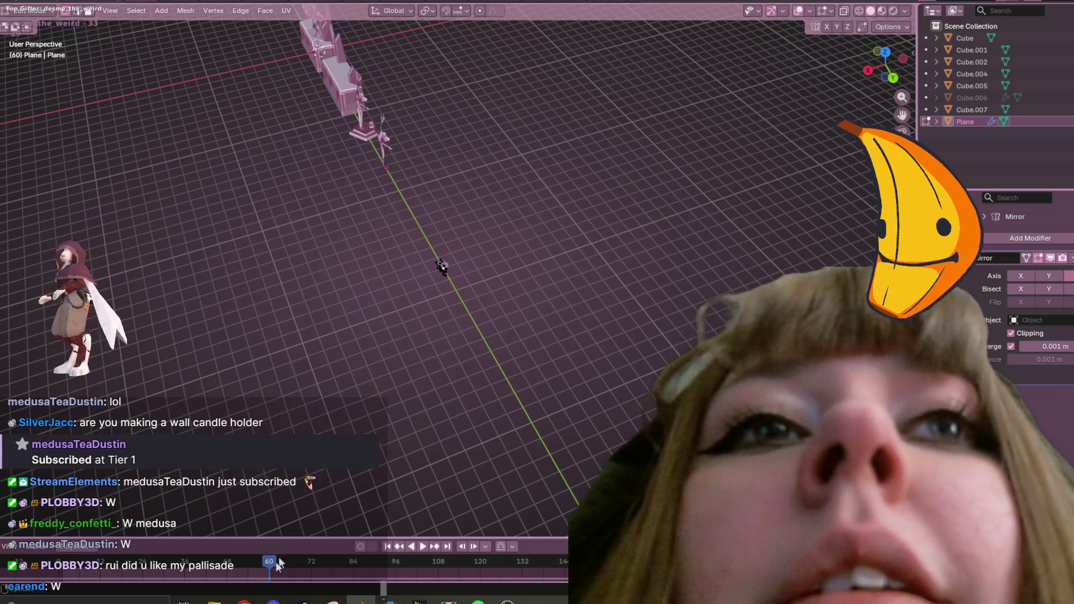
# Bring the Imgur window with the wooden palisade model to the middle of the screen.
pyautogui.moveTo(244, 600)
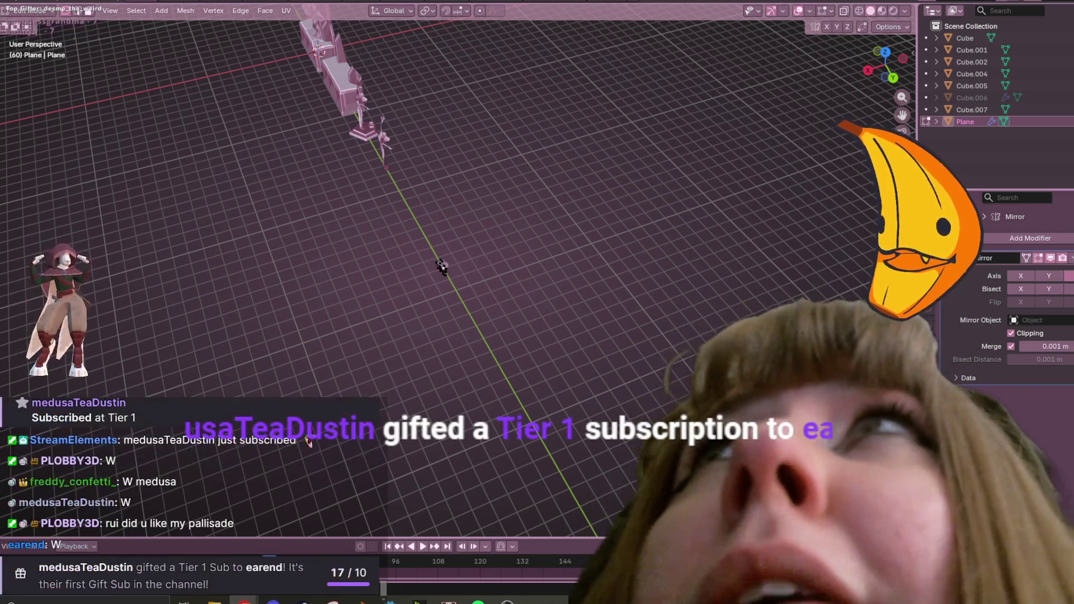
pyautogui.moveTo(0, 168)
pyautogui.mouseDown()
pyautogui.moveTo(452, 145)
pyautogui.moveTo(495, 82)
pyautogui.mouseUp()
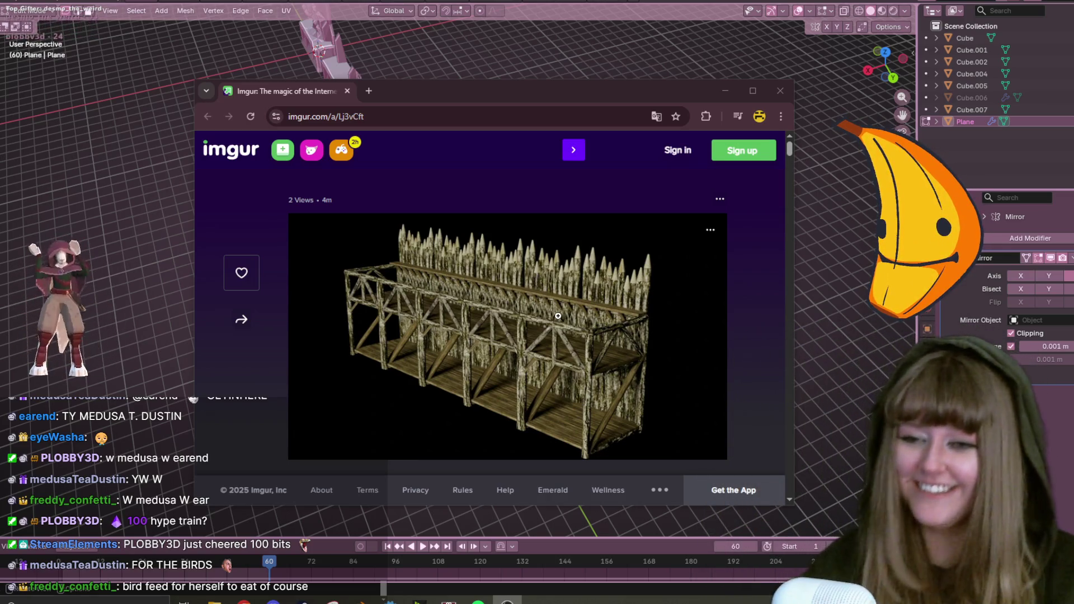
# Maximize the browser and view the palisade image enlarged.
pyautogui.click(753, 90)
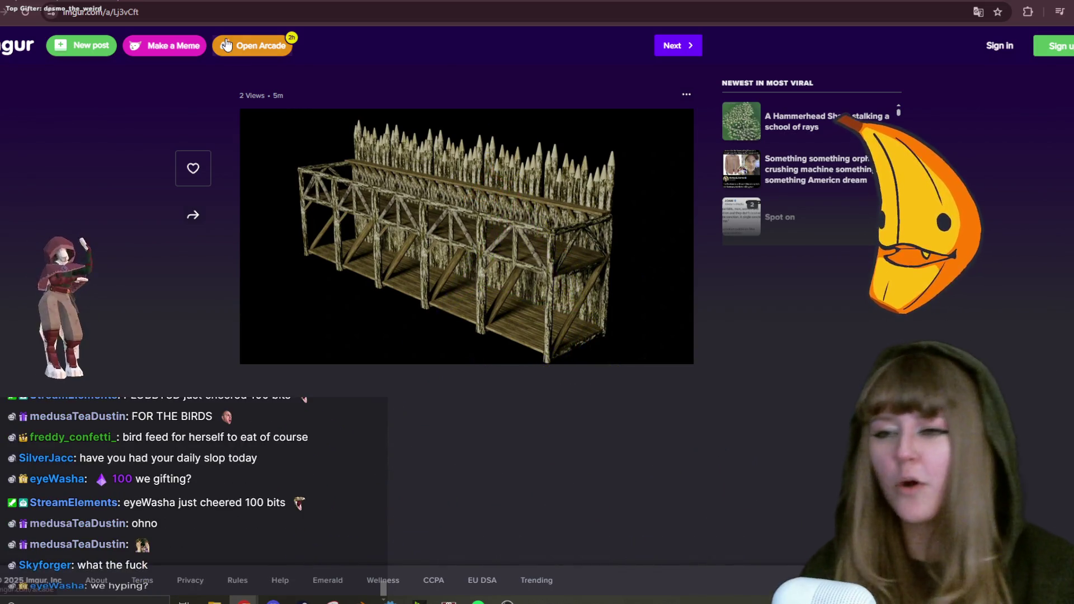
pyautogui.click(475, 193)
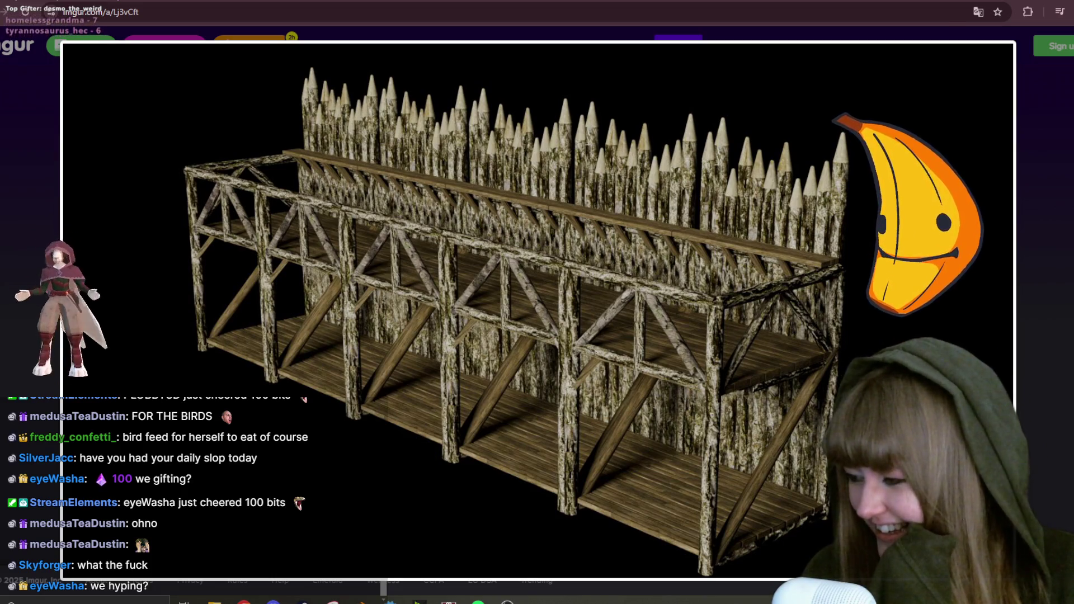
pyautogui.press('super+d')
pyautogui.press('super+d')
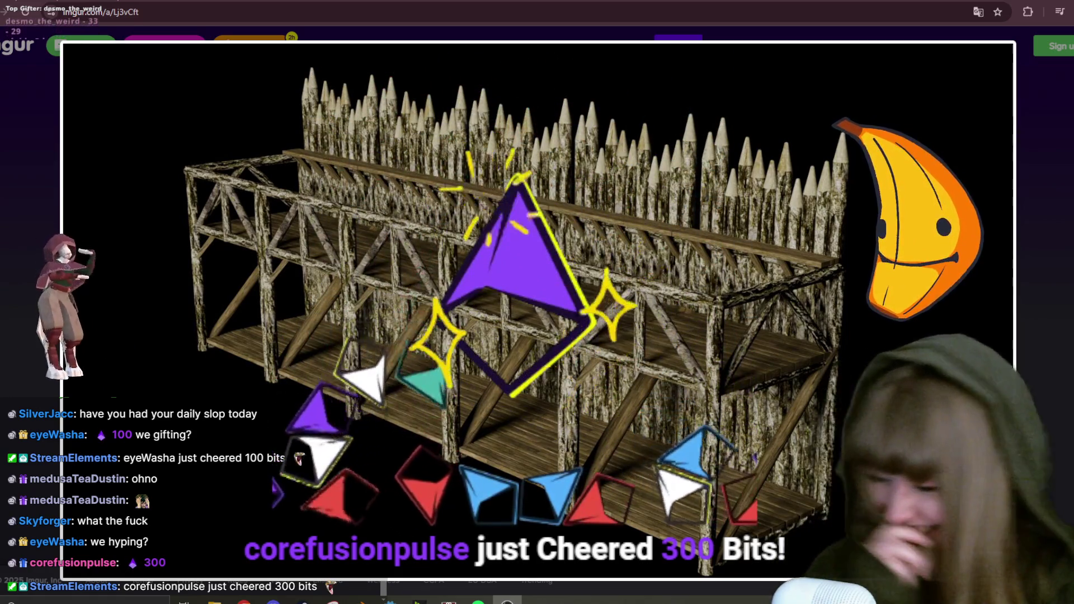
# Bring up the Twitch Stream Manager showing ads snoozed for 5 minutes.
pyautogui.press('super+d')
pyautogui.press('super+d')
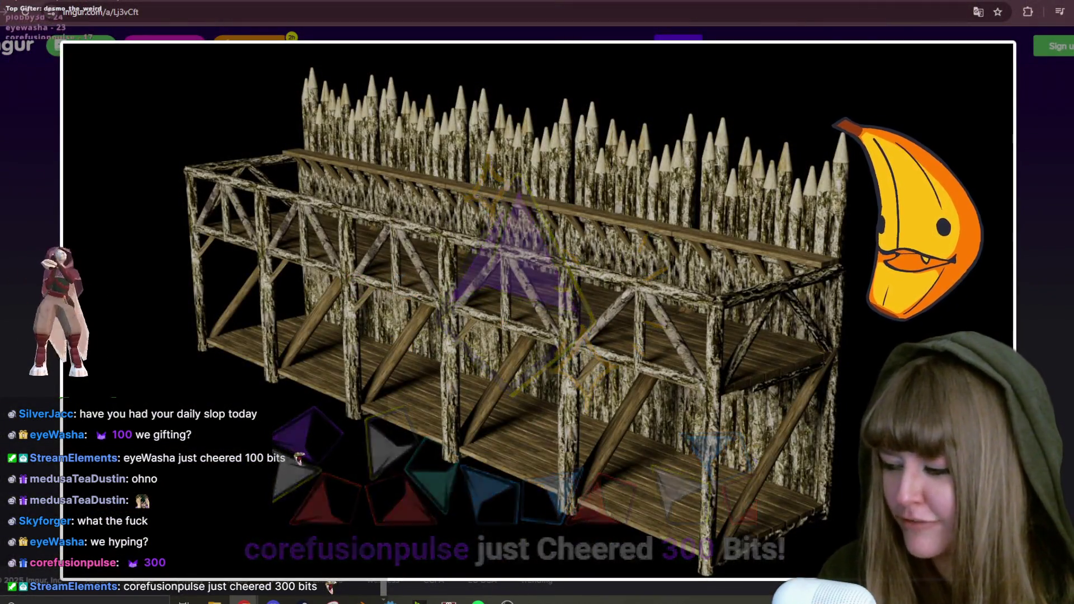
pyautogui.press('super+d')
pyautogui.press('super+d')
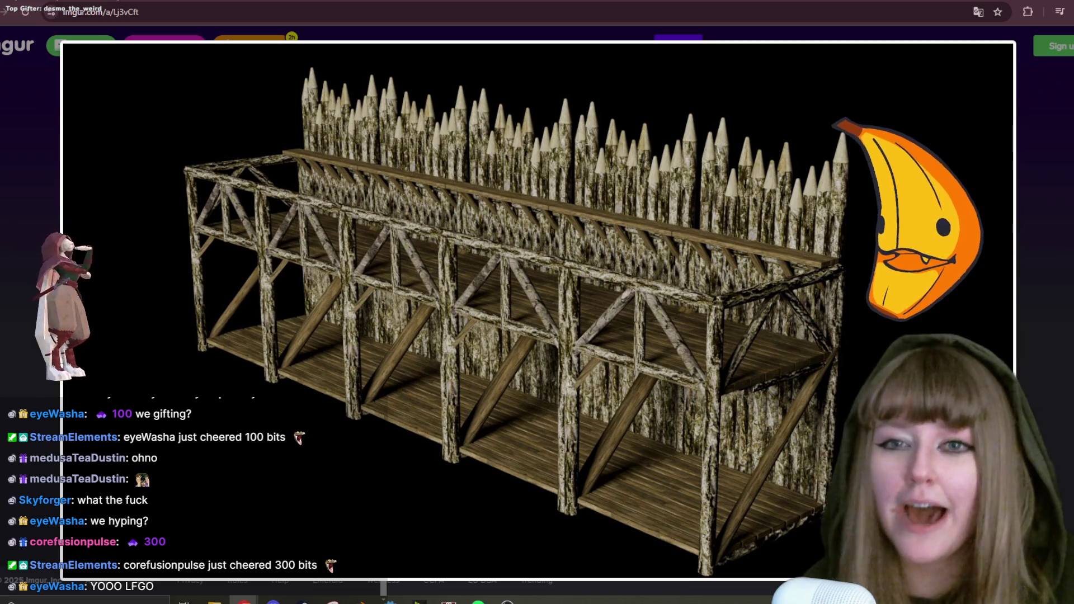
pyautogui.click(643, 219)
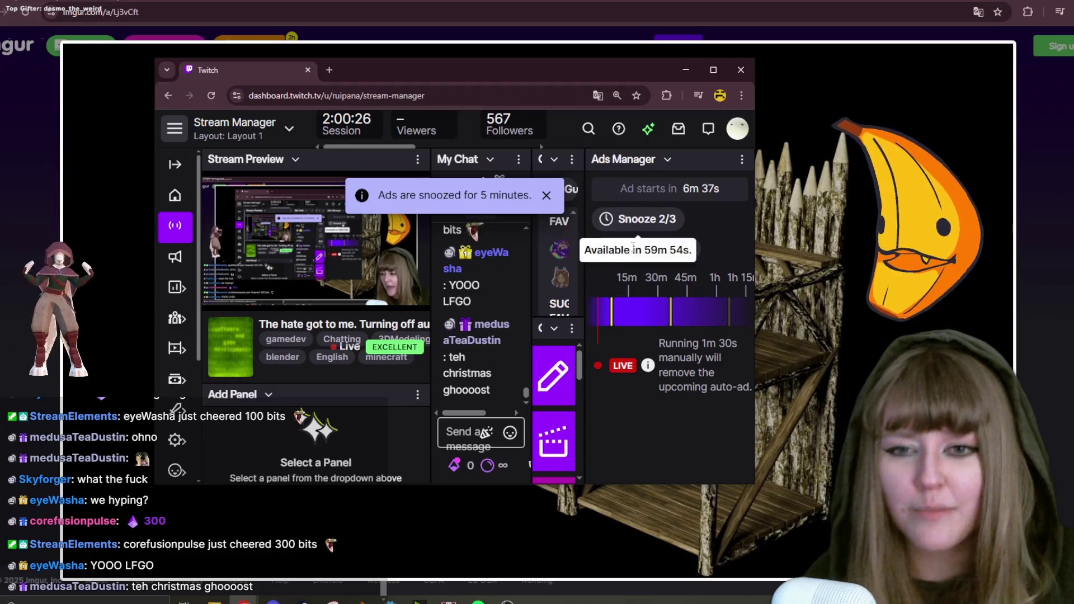
# Hide the stream manager, reopen the palisade image enlarged, then return to Blender.
pyautogui.click(685, 70)
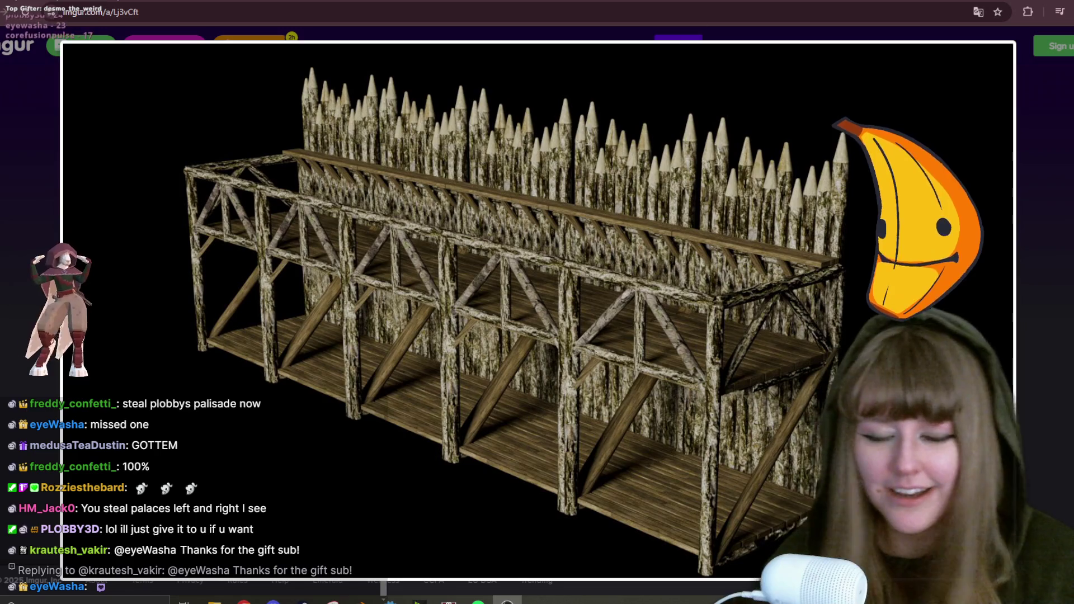
pyautogui.rightClick(714, 211)
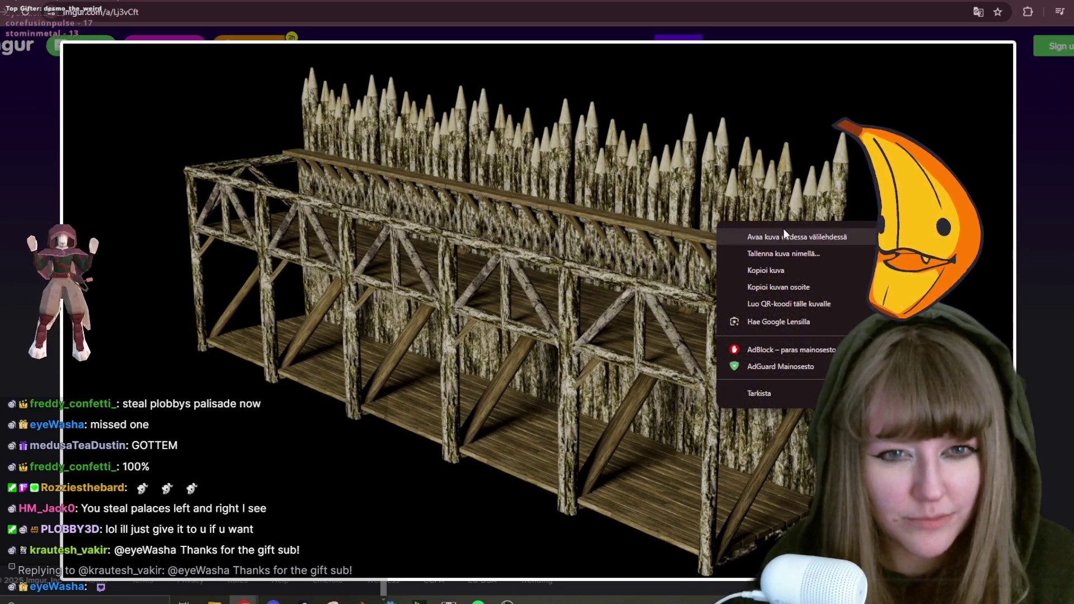
pyautogui.click(750, 199)
pyautogui.click(564, 262)
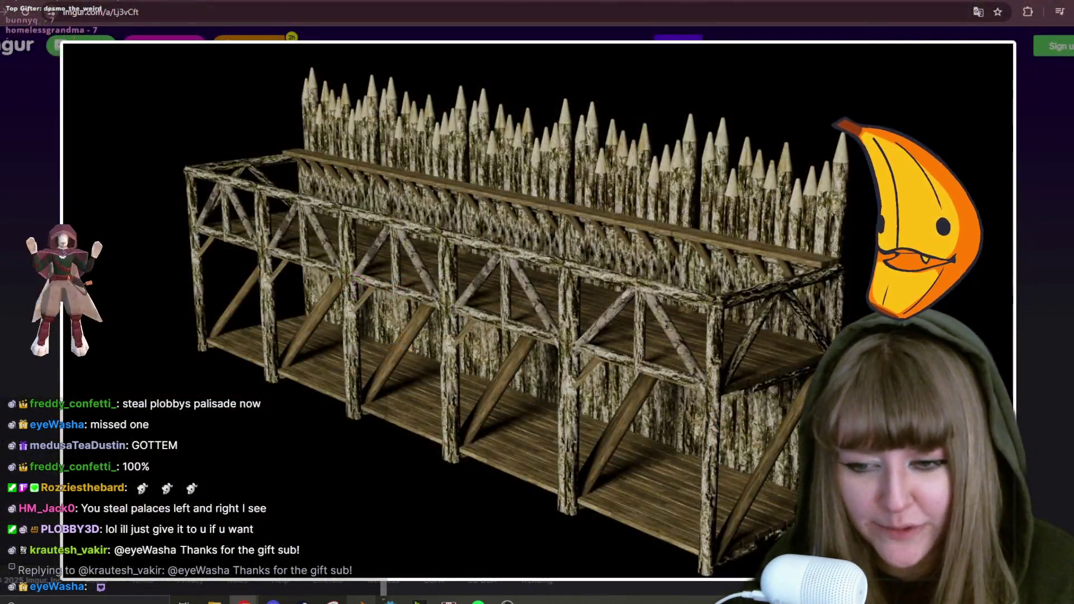
pyautogui.click(361, 601)
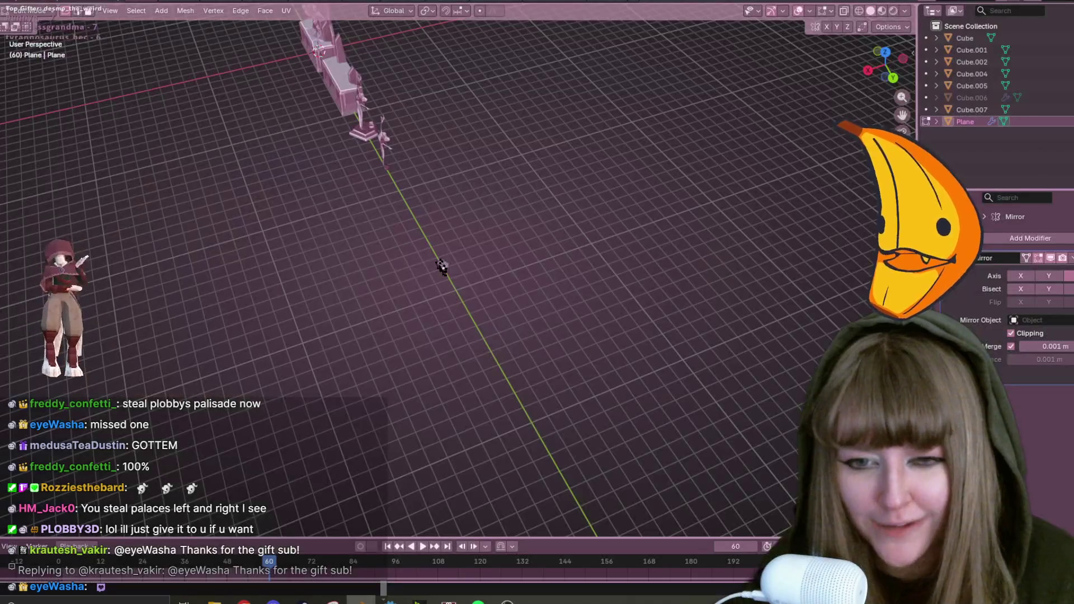
# Switch to Right Ortho side view in Object mode, framed on the statues.
pyautogui.moveTo(410, 418); pyautogui.dragTo(531, 357, button='middle')
pyautogui.press('KP_3')
pyautogui.scroll(-8, 492, 209)
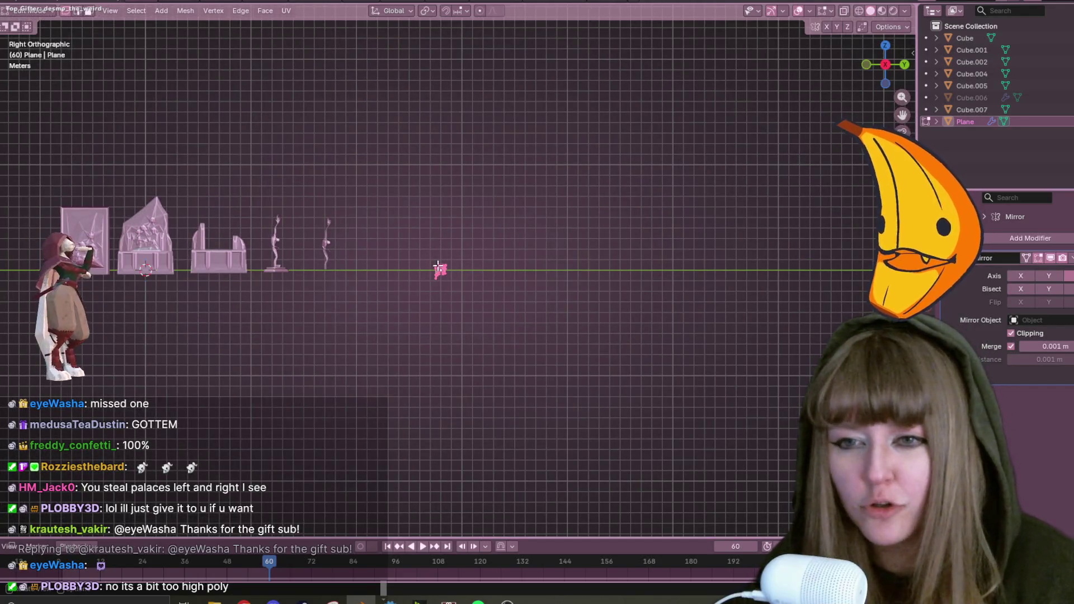
pyautogui.press('Tab')
pyautogui.keyDown('shift'); pyautogui.moveTo(456, 272); pyautogui.dragTo(515, 224, button='middle'); pyautogui.keyUp('shift')
pyautogui.scroll(6, 515, 224)
pyautogui.keyDown('shift'); pyautogui.scroll(5, 721, 217); pyautogui.keyUp('shift')
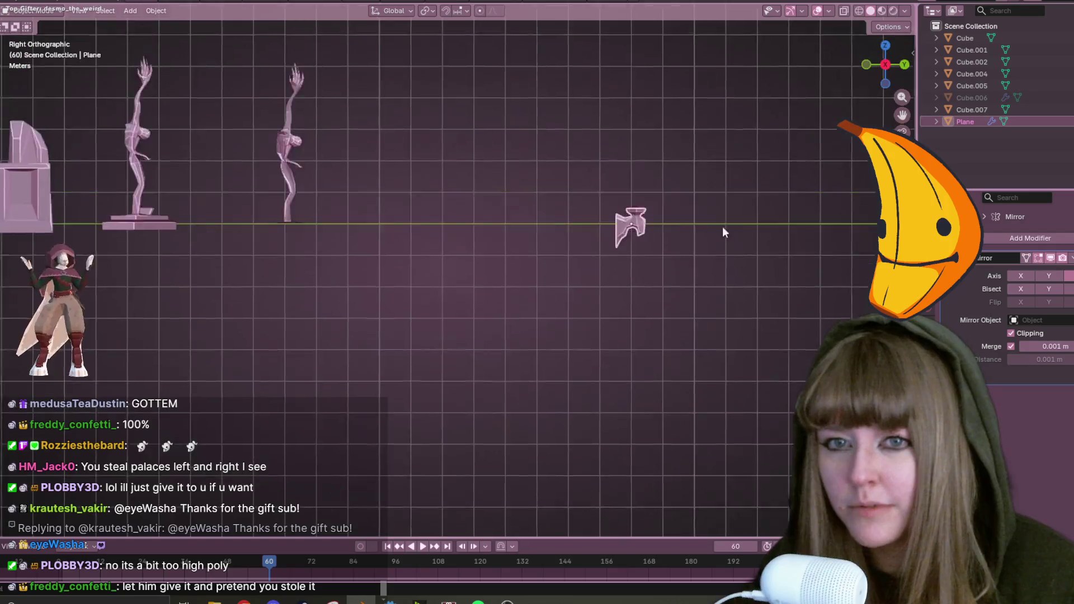
# Move the Plane next to the second statue and shrink it.
pyautogui.press('g')
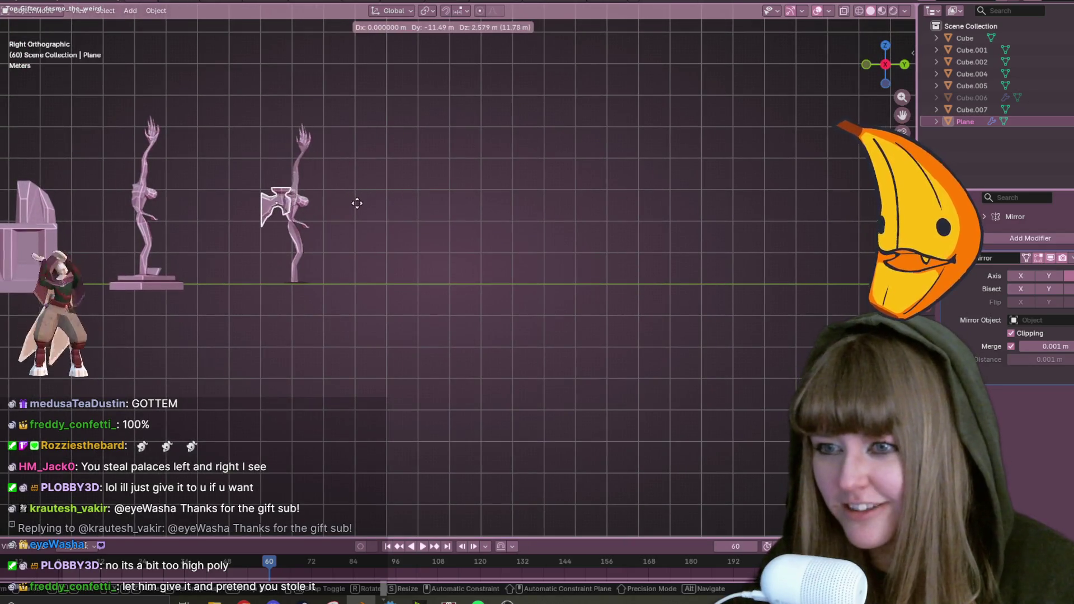
pyautogui.click(330, 199)
pyautogui.keyDown('shift'); pyautogui.moveTo(333, 179); pyautogui.dragTo(457, 214, button='middle'); pyautogui.keyUp('shift')
pyautogui.scroll(7, 457, 210)
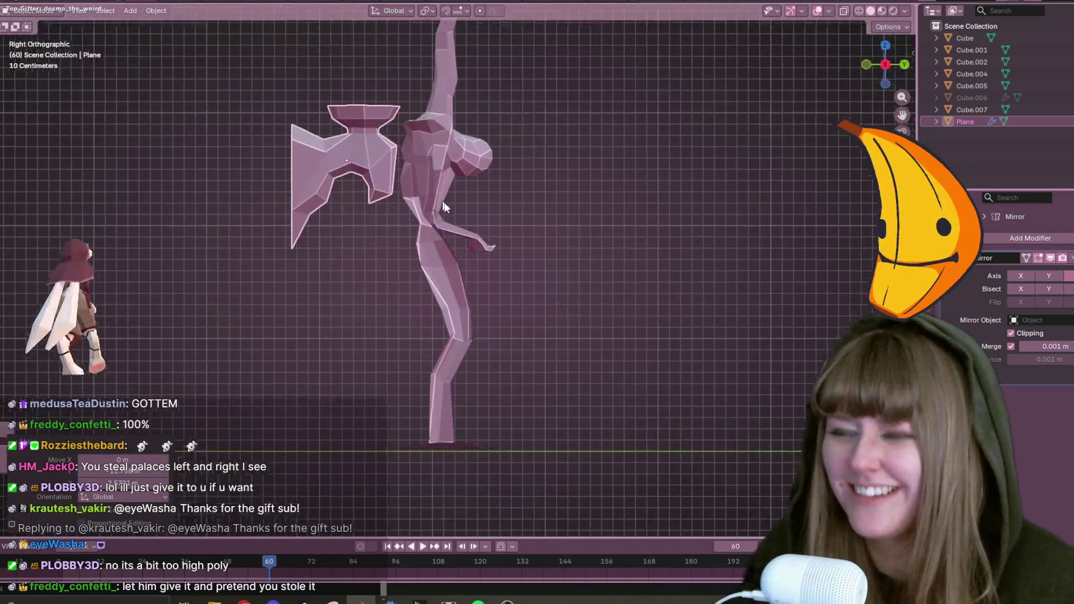
pyautogui.press('s')
pyautogui.click(383, 195)
# Fine-tune the Plane's size and position beside the statue's outstretched hand.
pyautogui.press('g')
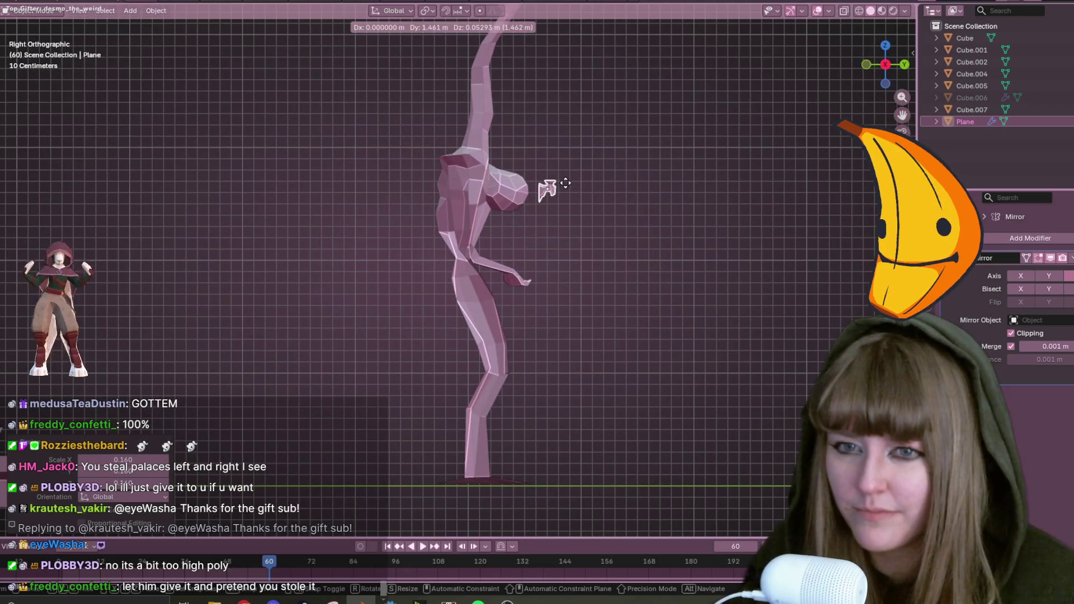
pyautogui.click(565, 183)
pyautogui.press('s')
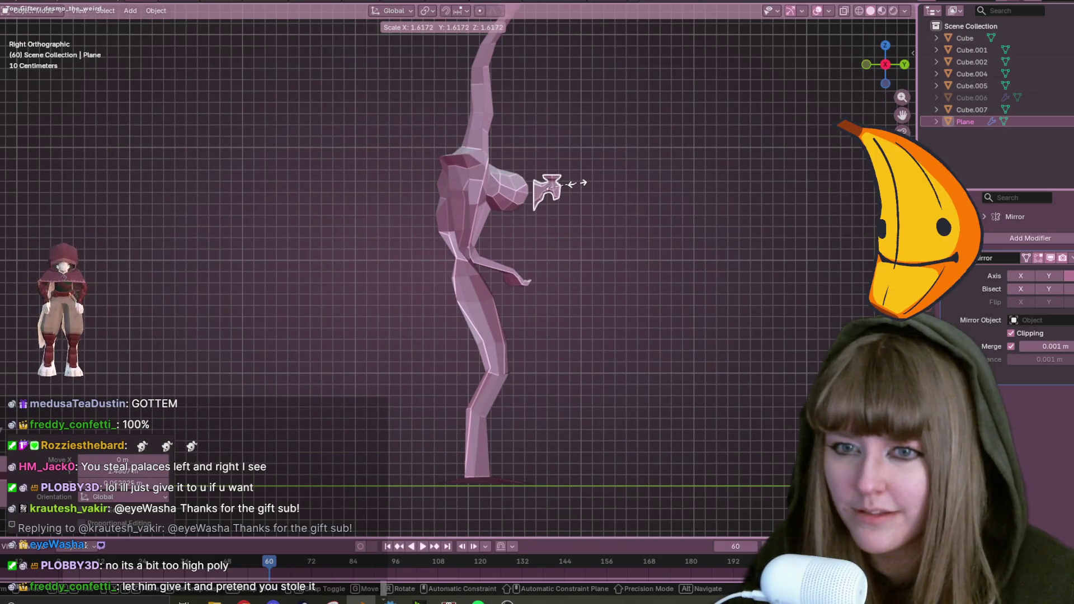
pyautogui.click(559, 175)
pyautogui.press('g')
pyautogui.click(594, 197)
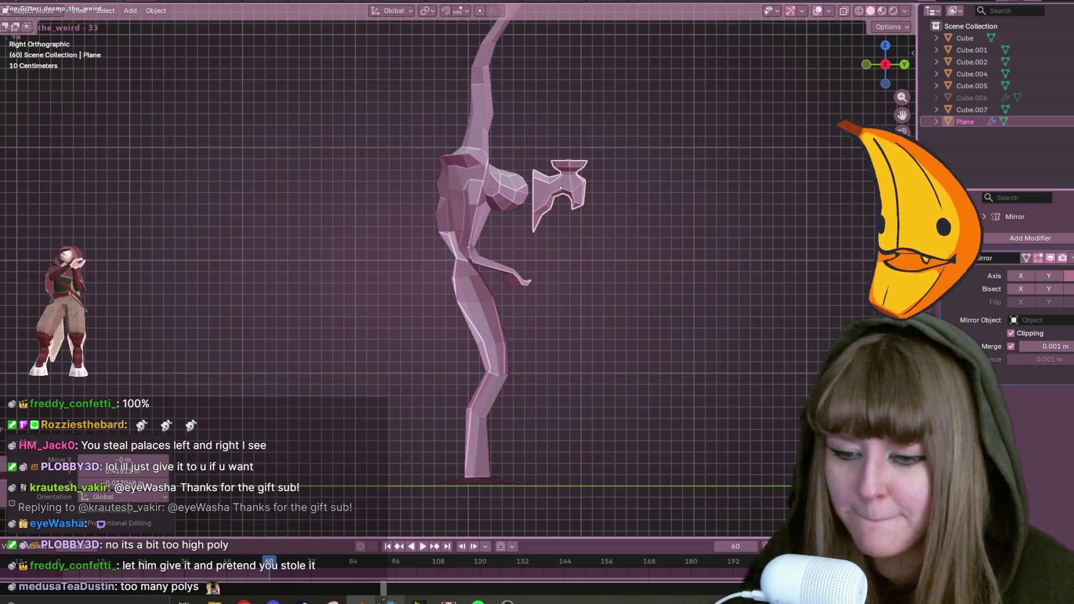
# Check the NVIDIA Broadcast camera settings, then open the top game project in Godot.
pyautogui.click(418, 602)
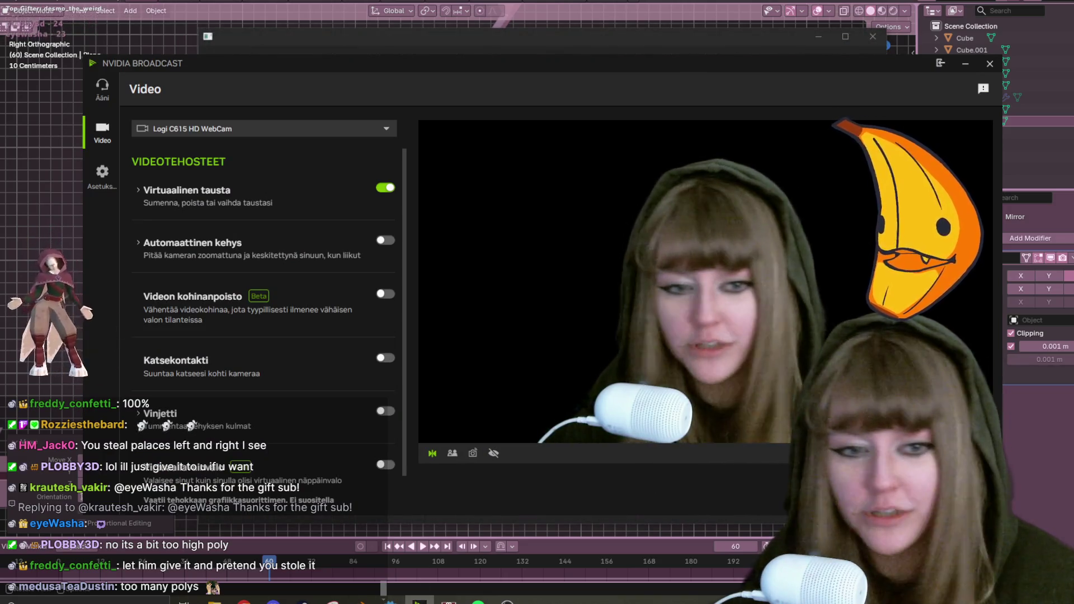
pyautogui.hotkey('alt', 'Tab')
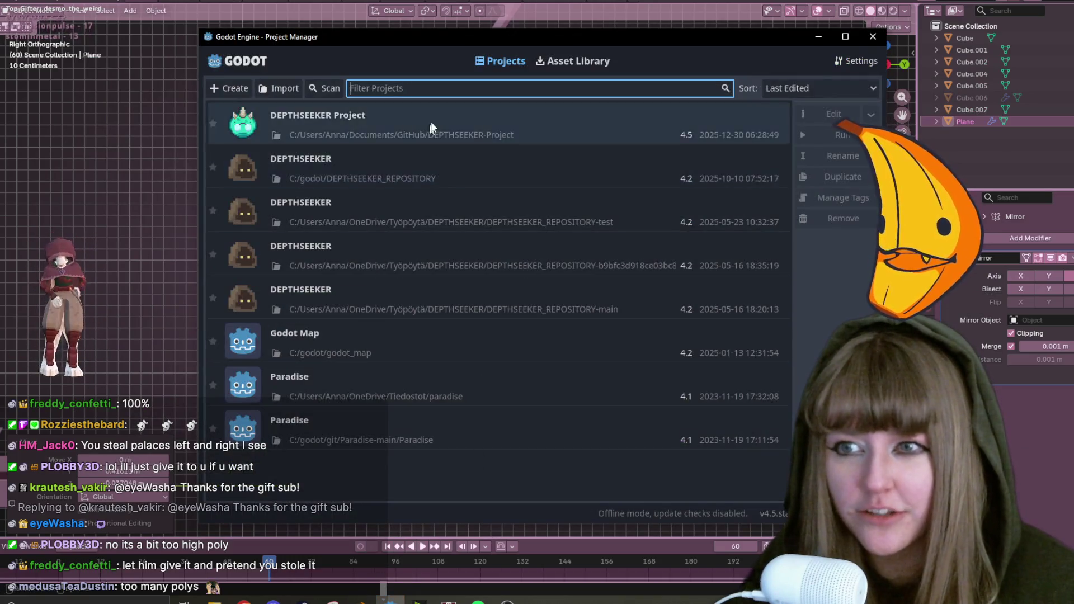
pyautogui.doubleClick(437, 111)
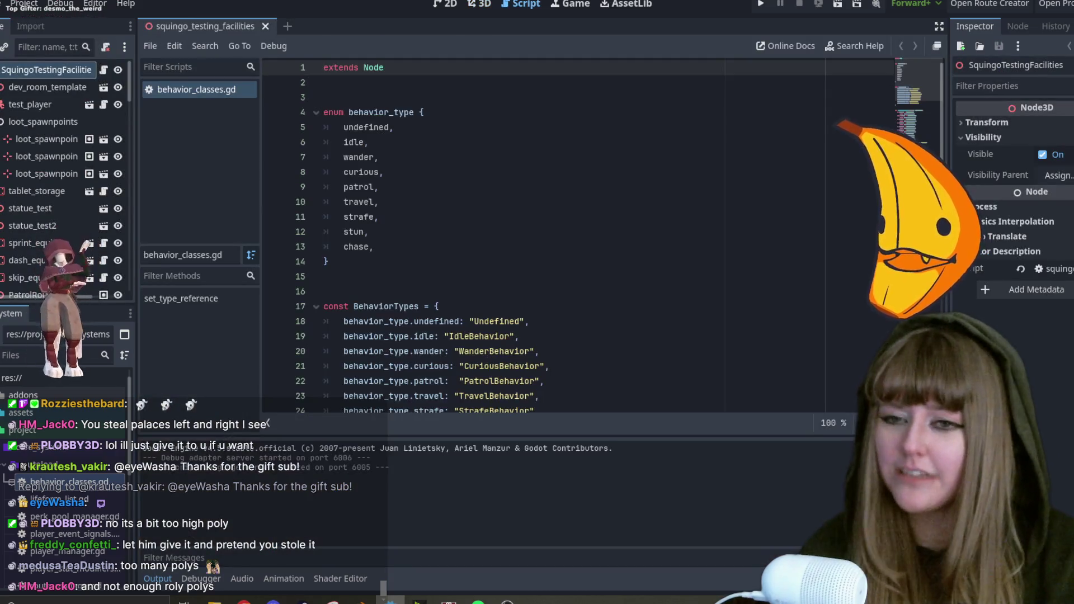
# Run the game project from Godot to start the DEPTHSEEKER debug window.
pyautogui.click(764, 3)
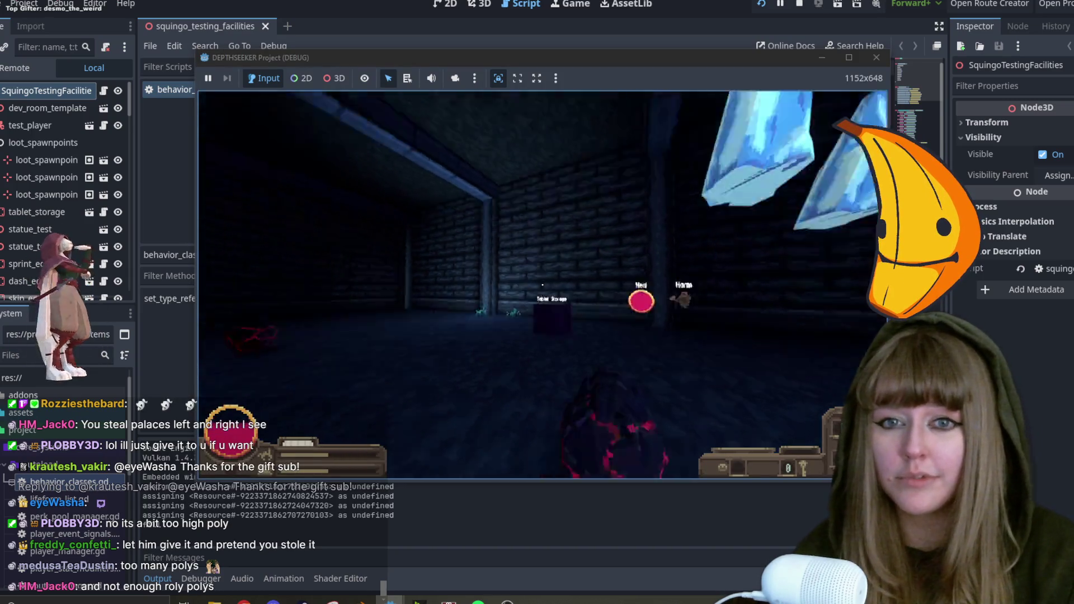
# Walk through the dungeon up to the statue and circle it.
pyautogui.press('w')
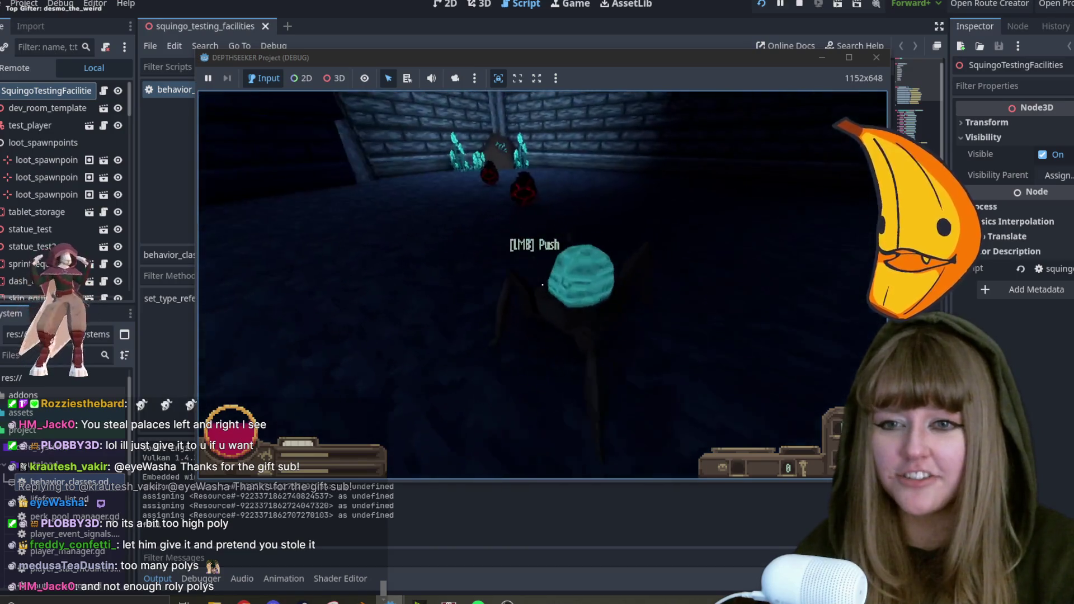
pyautogui.press('w')
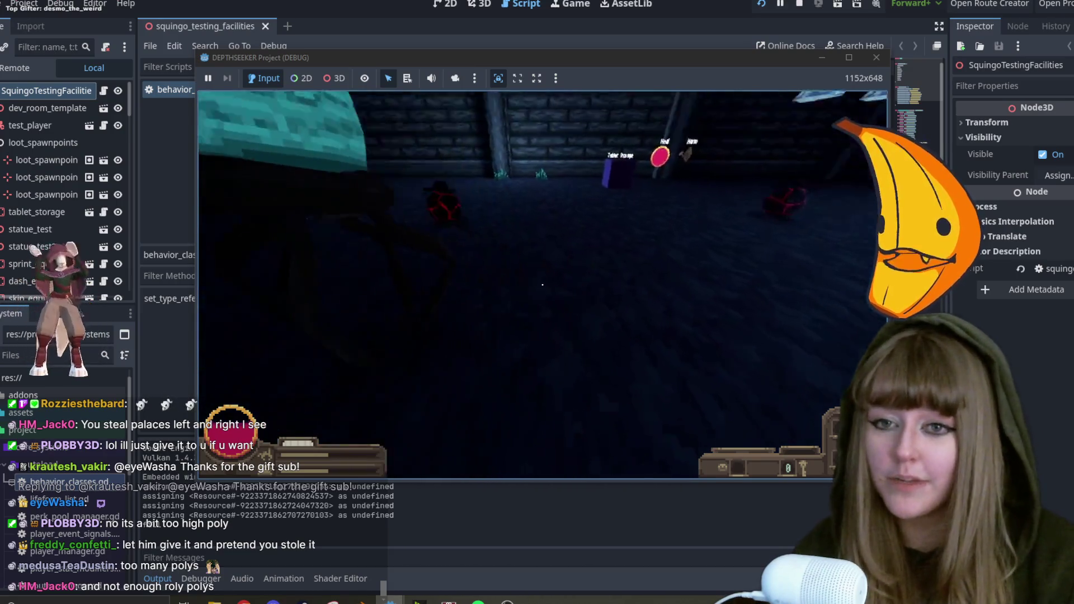
pyautogui.press('w')
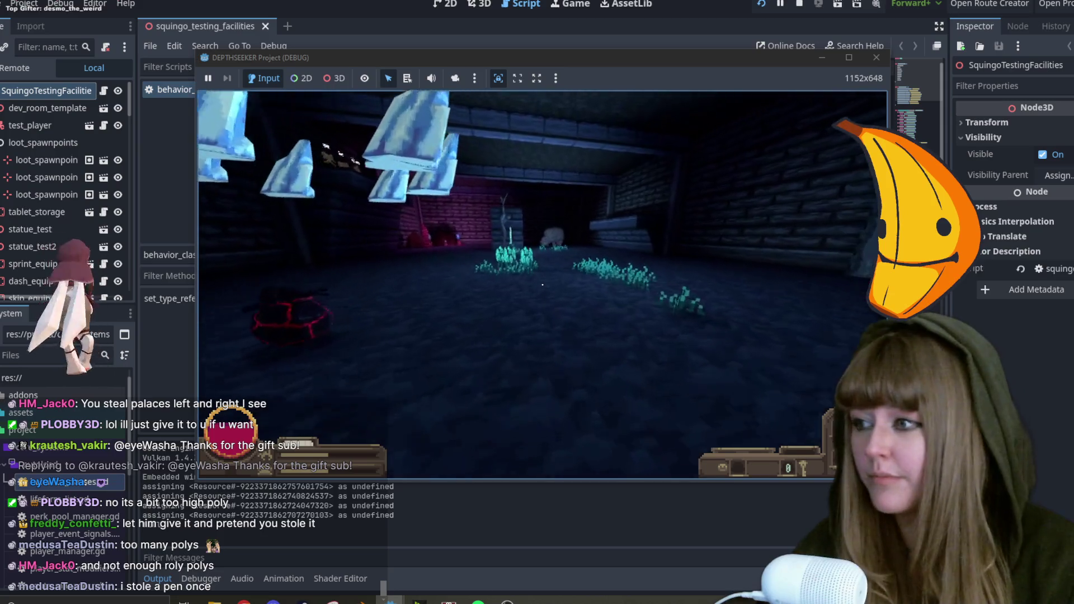
pyautogui.press('w')
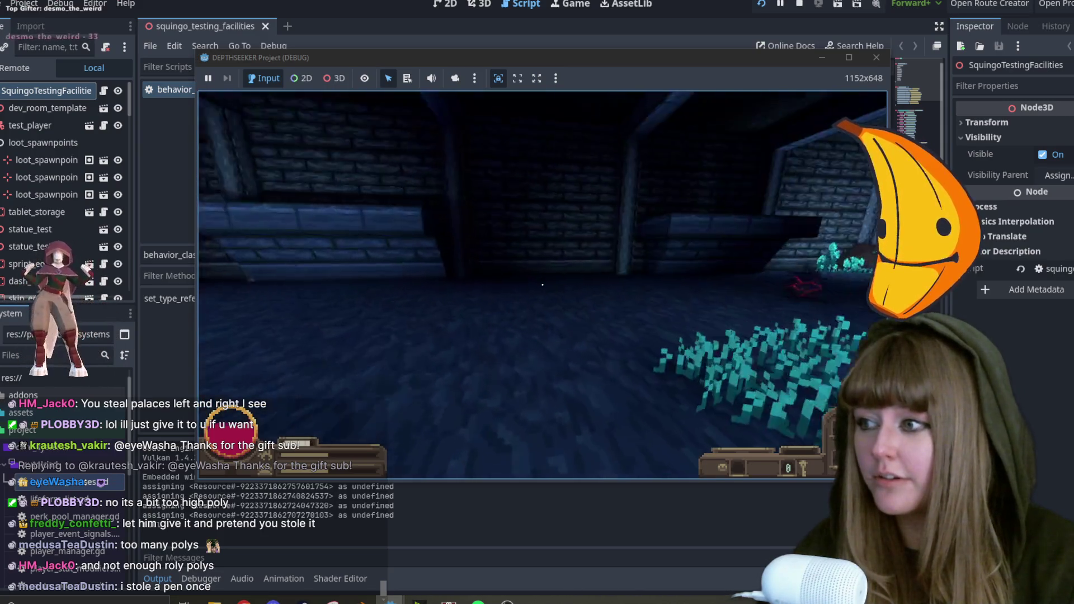
pyautogui.press('w')
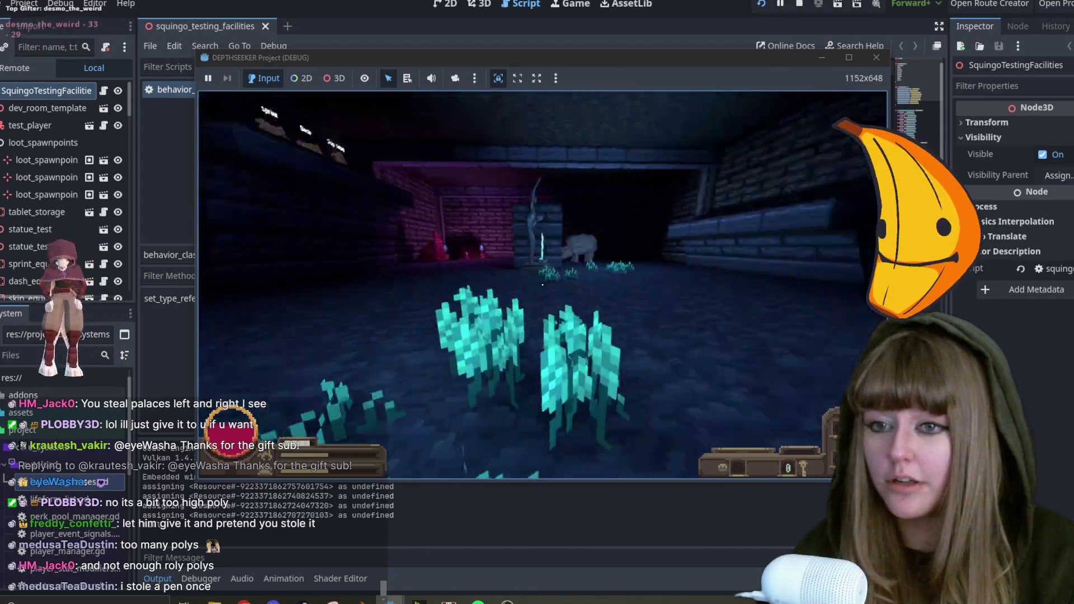
pyautogui.press('w')
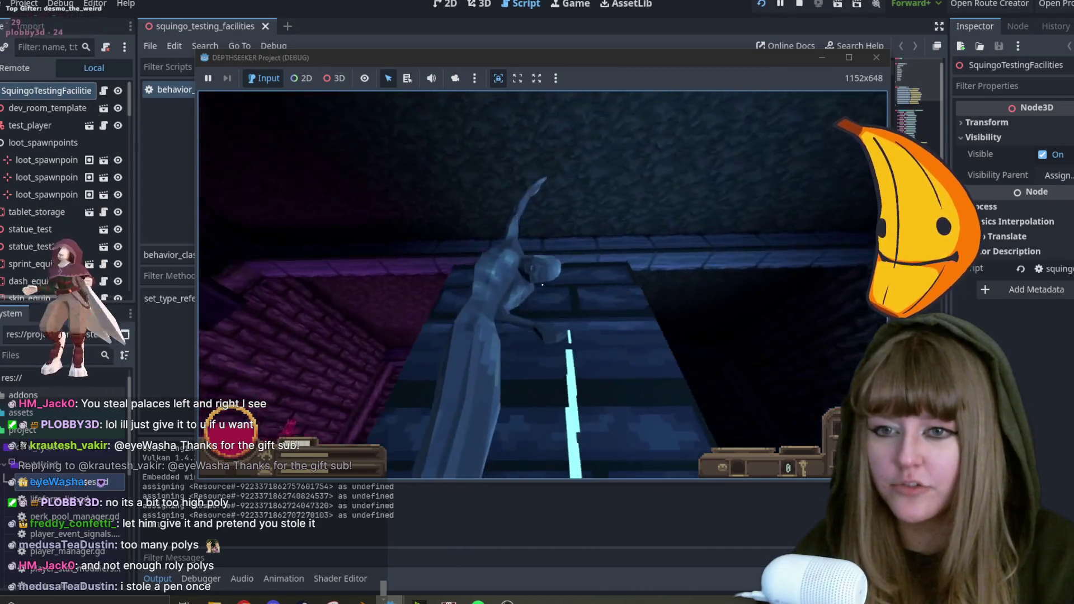
pyautogui.press('w')
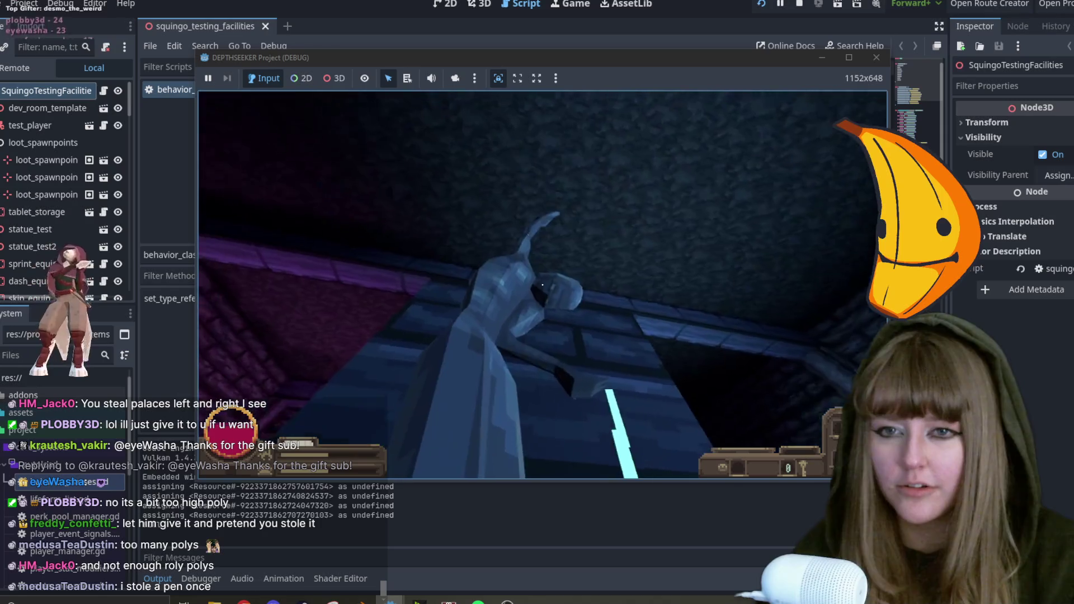
# View the statue from the front, its chest and arm, then quit the game.
pyautogui.press('s')
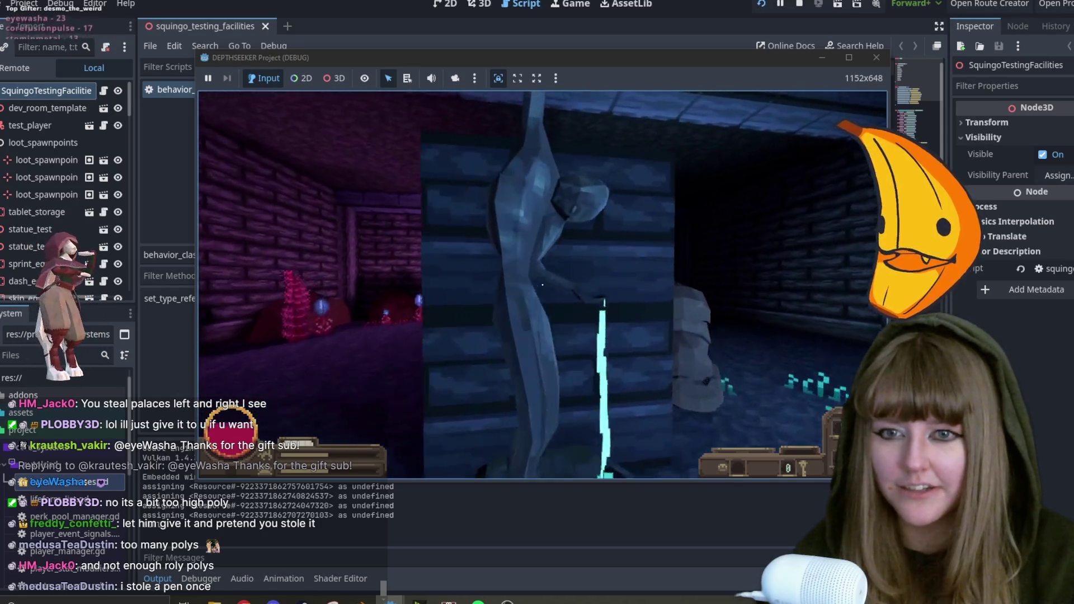
pyautogui.press('w')
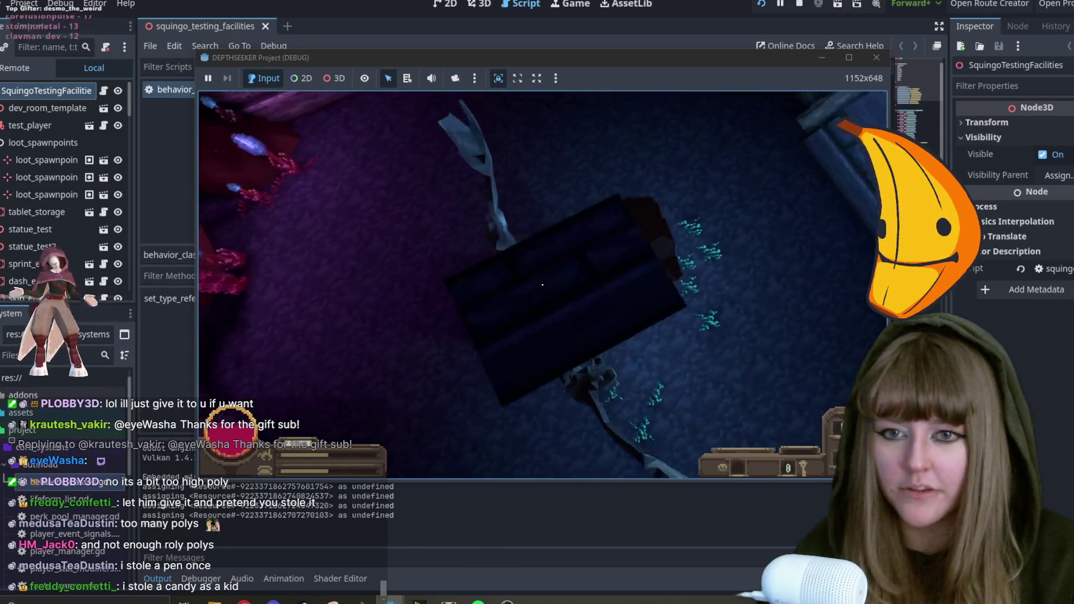
pyautogui.press('w')
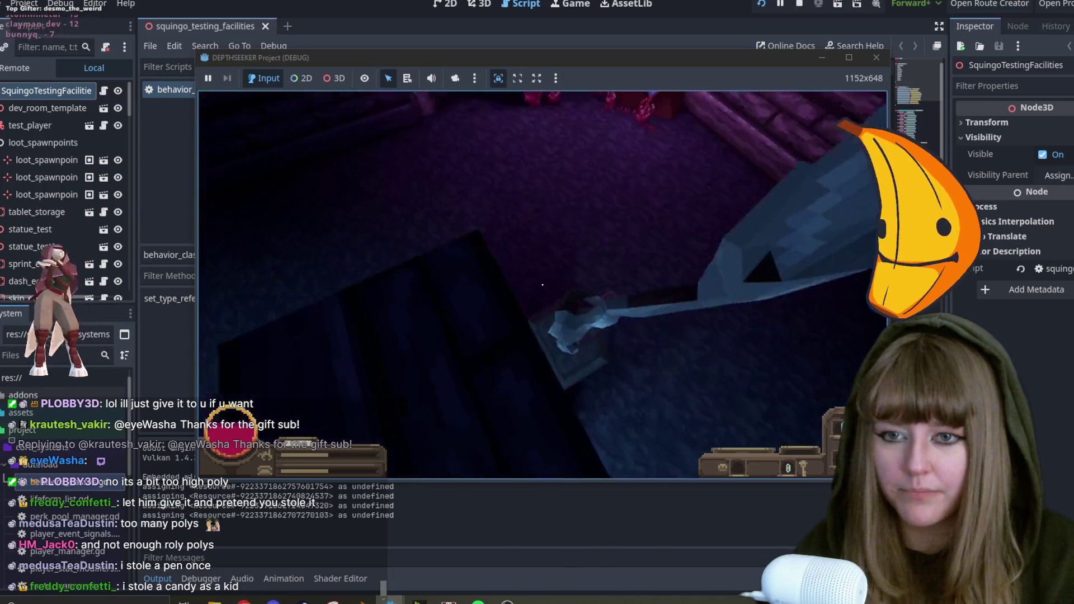
pyautogui.press('w')
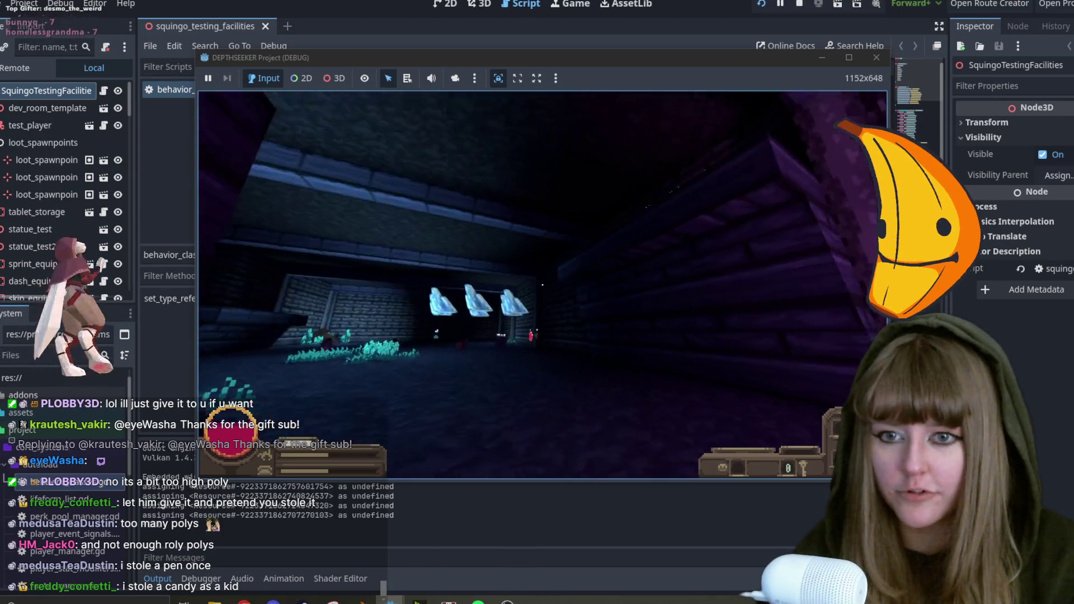
pyautogui.press('Escape')
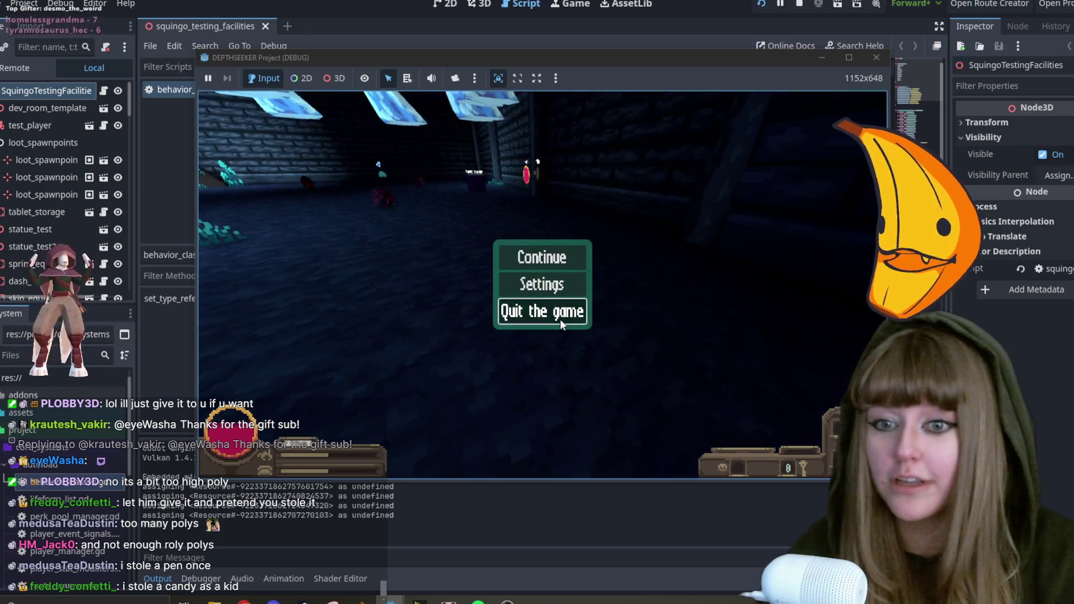
pyautogui.click(560, 320)
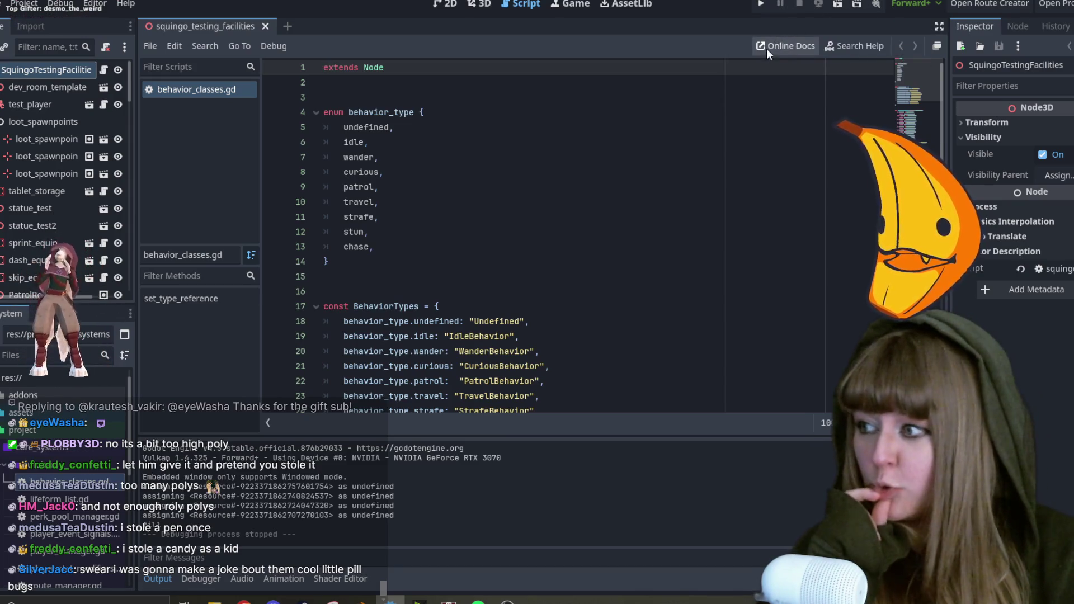
# Return to Blender and bring the palisade image browser window to the front.
pyautogui.click(1051, 1)
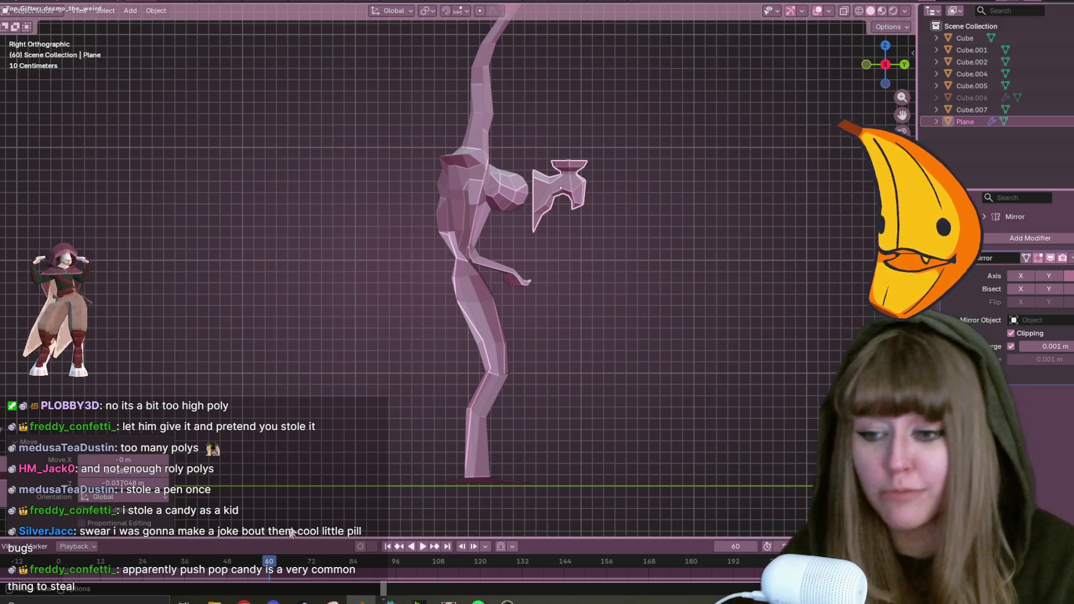
pyautogui.moveTo(346, 601)
pyautogui.click(396, 576)
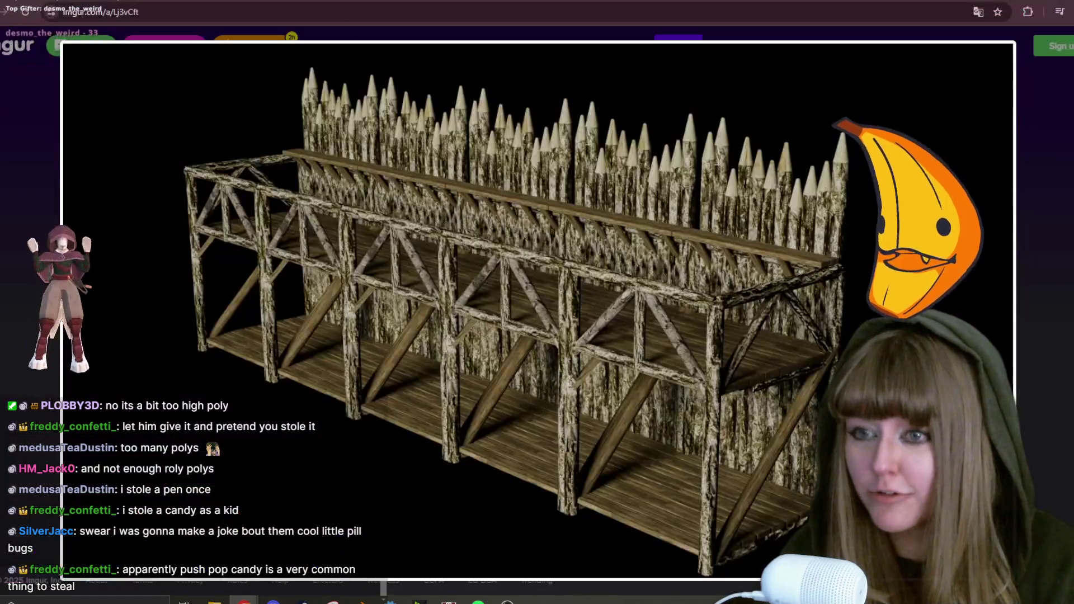
# Shift the browser window left, then switch back to Blender's statue scene.
pyautogui.moveTo(44, 47); pyautogui.dragTo(43, 194)
pyautogui.hotkey('alt', 'Tab')
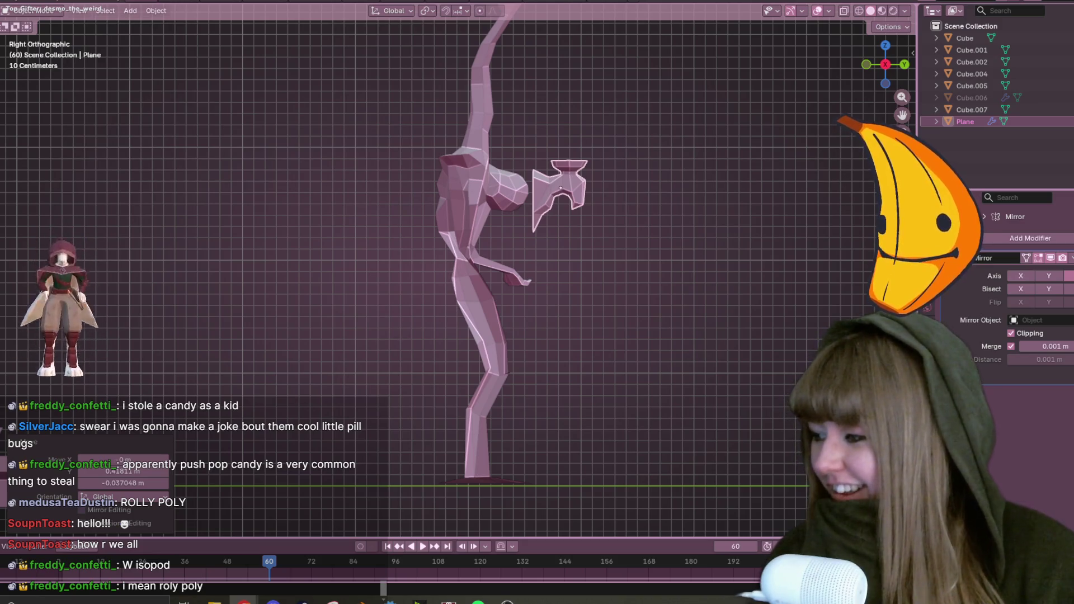
# Switch to the Chrome window with Google Images results for 'rolly poly'.
pyautogui.hotkey('alt', 'Tab')
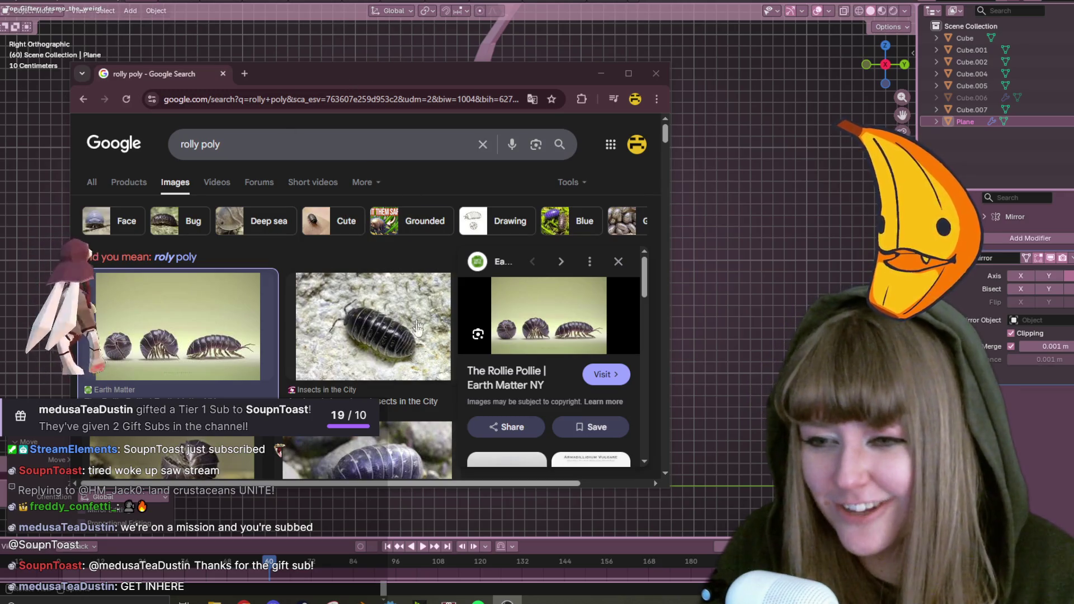
# Scroll further through the rolly poly pill bug photos, then minimize Chrome.
pyautogui.scroll(-2, 417, 302)
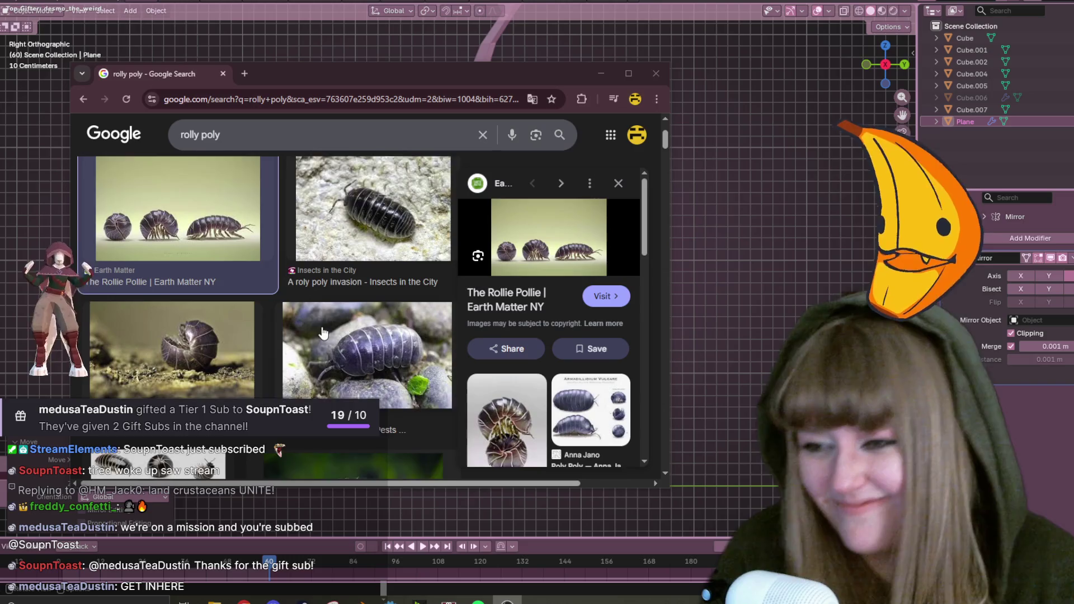
pyautogui.scroll(-1, 323, 333)
pyautogui.scroll(-1, 218, 288)
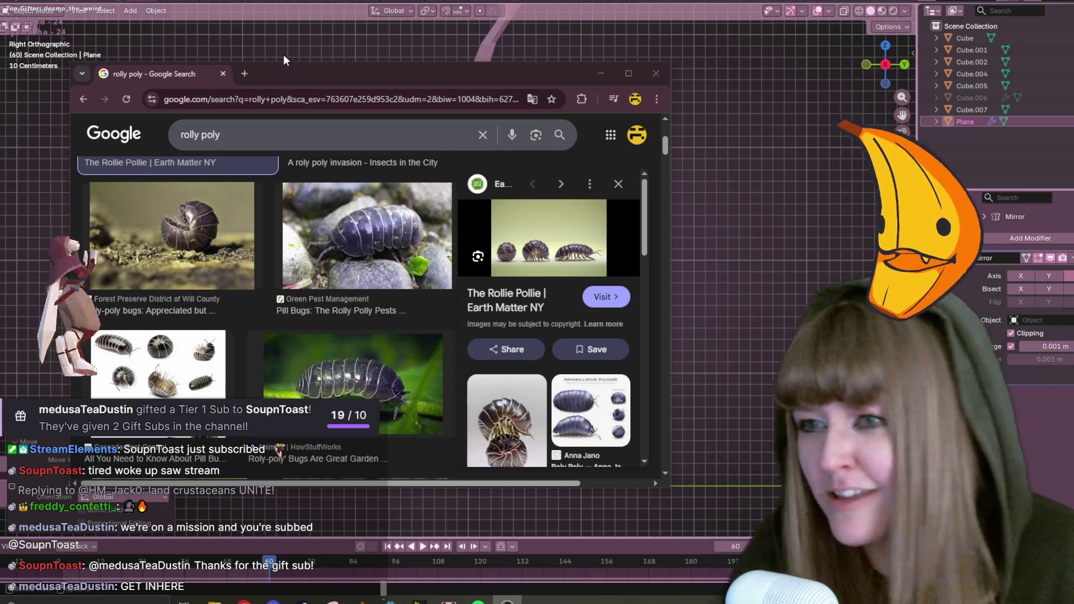
pyautogui.click(244, 601)
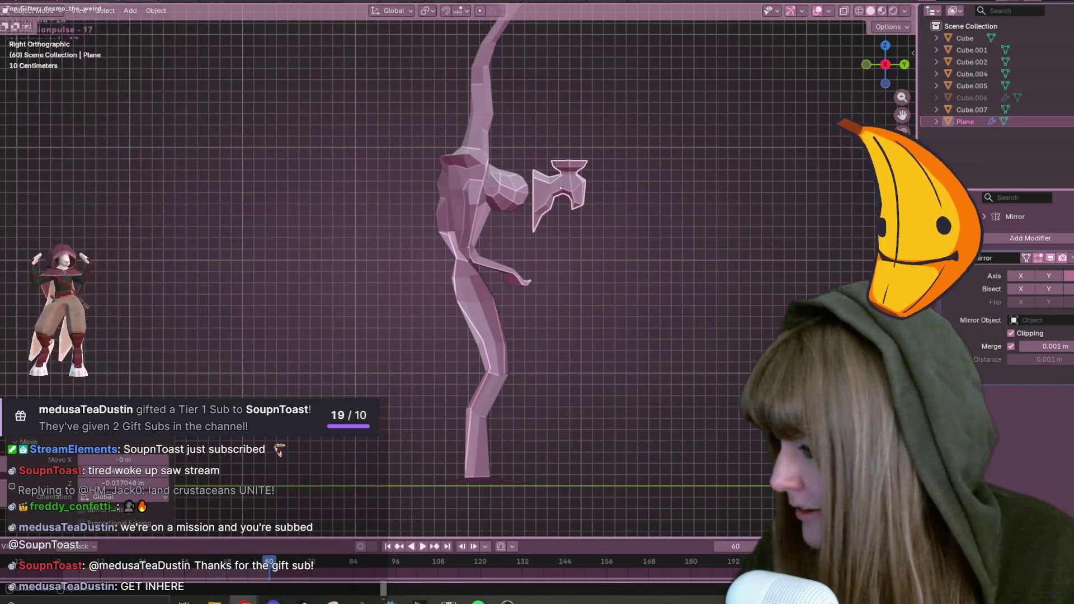
# Orbit around the statues and pedestal, then save Altar.blend.
pyautogui.moveTo(794, 213); pyautogui.dragTo(803, 293, button='middle')
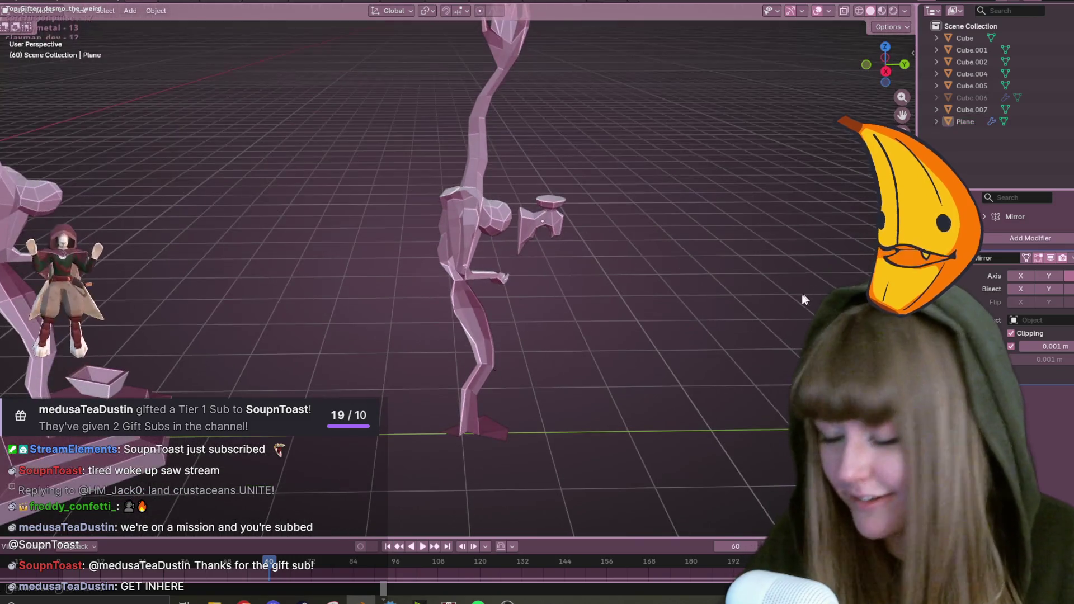
pyautogui.moveTo(734, 206); pyautogui.dragTo(724, 226, button='middle')
pyautogui.hotkey('ctrl', 's')
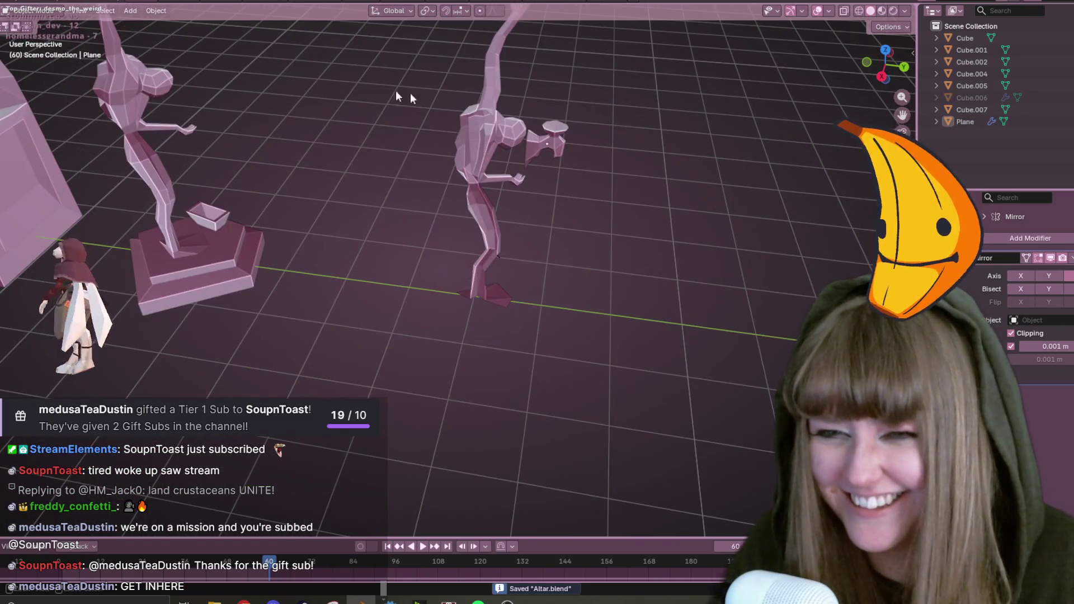
# Start a new General Blender file containing the default Cube.
pyautogui.click(11, 6)
pyautogui.moveTo(34, 8)
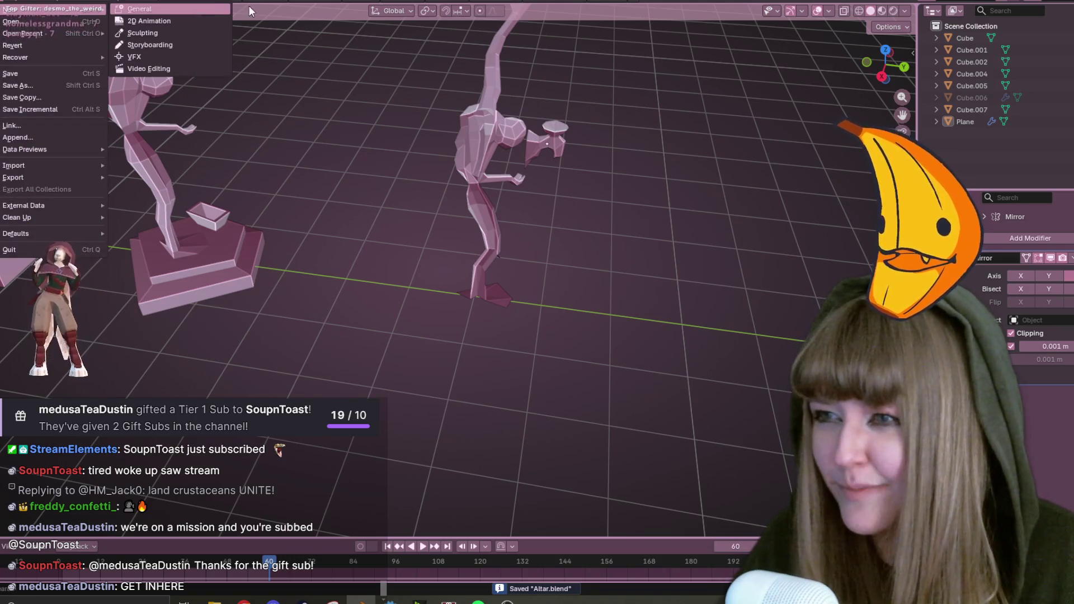
pyautogui.click(140, 8)
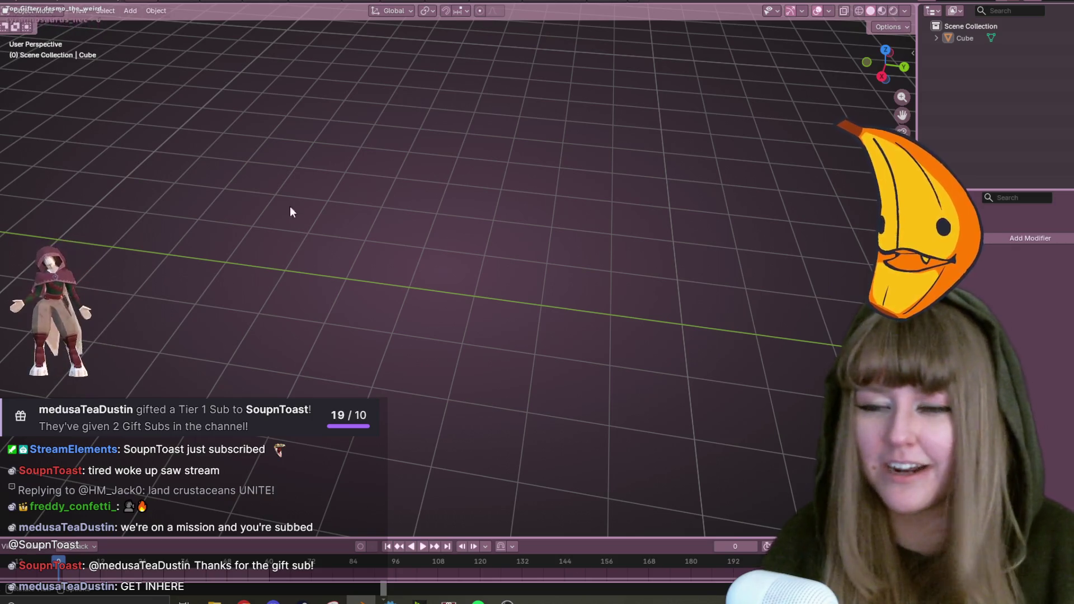
# Frame the Cube from the right side in Edit Mode with mirror Options open, then minimize Blender.
pyautogui.press('KP_3')
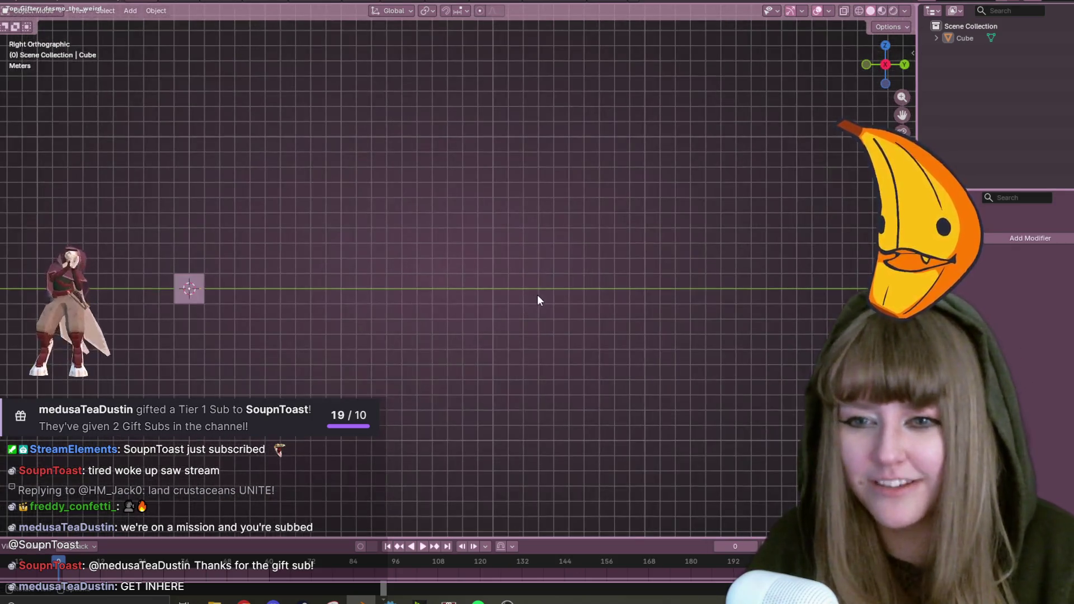
pyautogui.press('KP_Decimal')
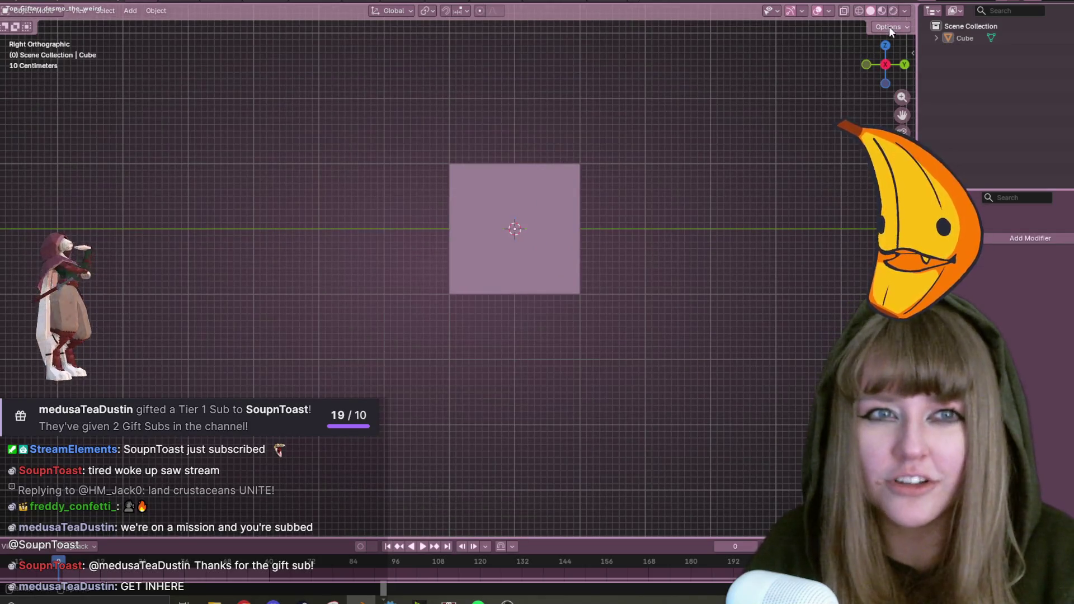
pyautogui.click(889, 26)
pyautogui.press('Tab')
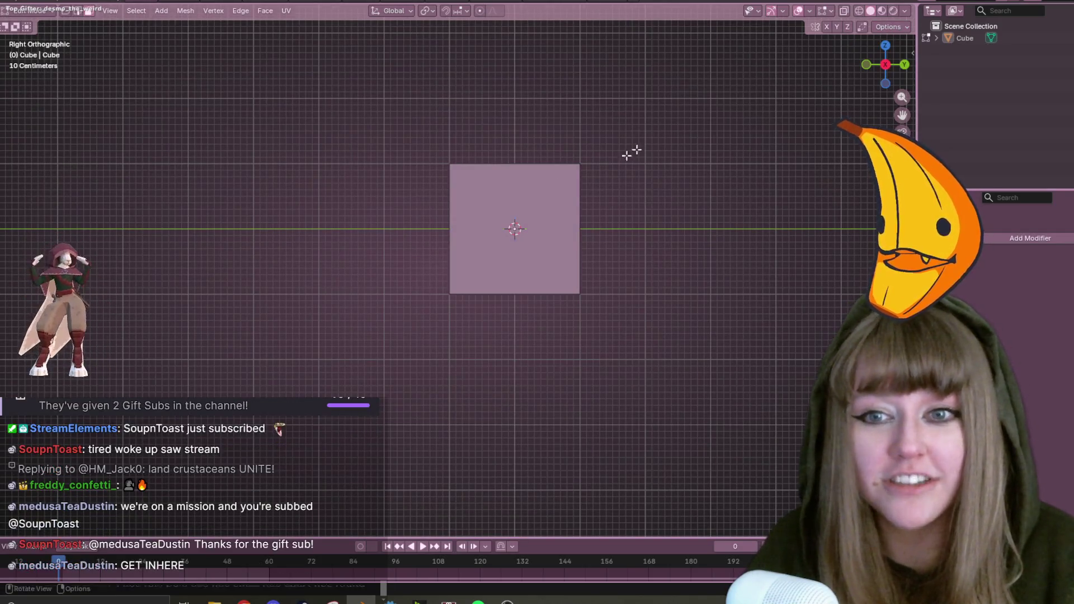
pyautogui.click(883, 28)
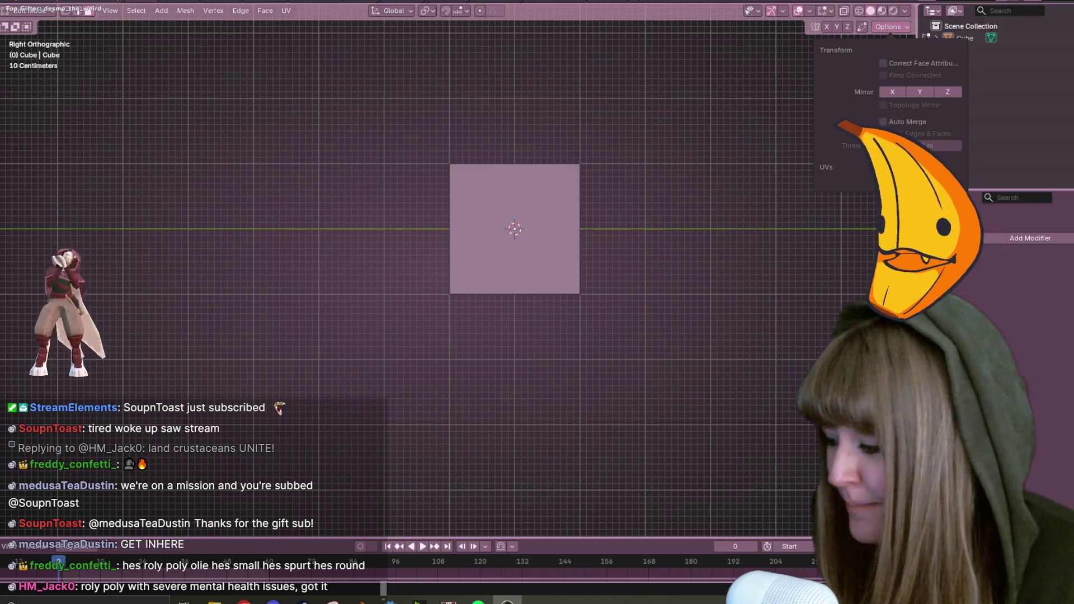
pyautogui.press('super+d')
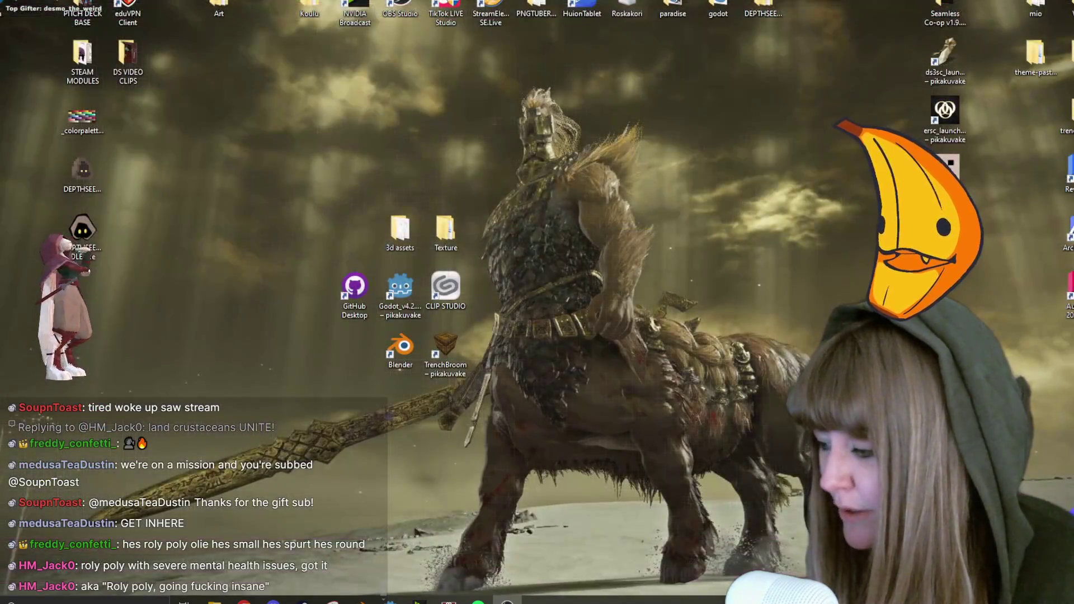
# Restore the Blender window with the side-on Cube over the desktop.
pyautogui.press('super+d')
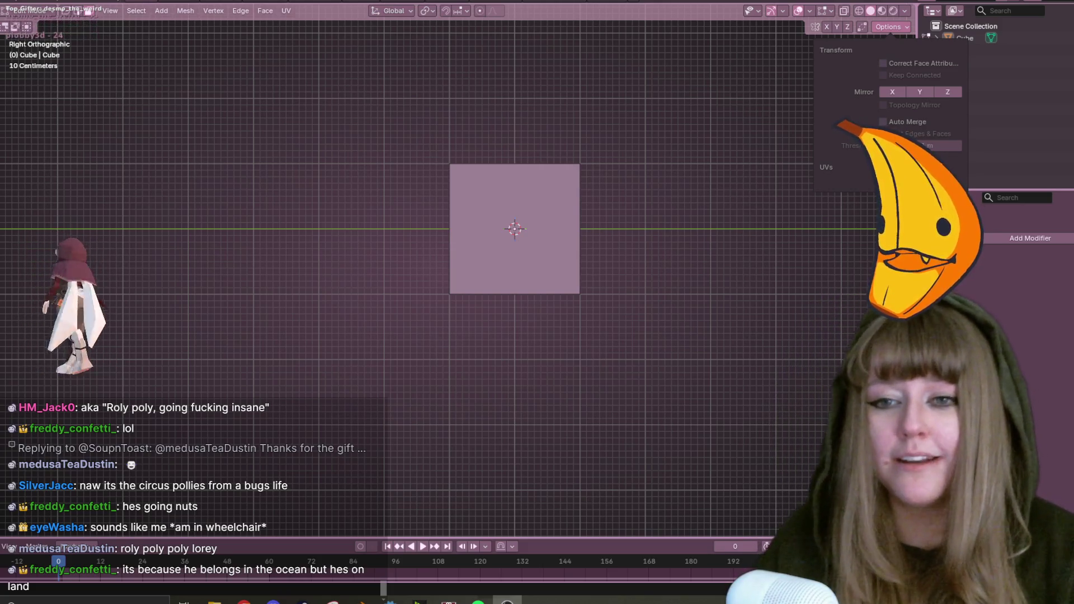
# Select the Cube's square face, starting an inset and then cancelling it.
pyautogui.scroll(2, 702, 270)
pyautogui.keyDown('shift'); pyautogui.moveTo(680, 171); pyautogui.dragTo(556, 189, button='middle'); pyautogui.keyUp('shift')
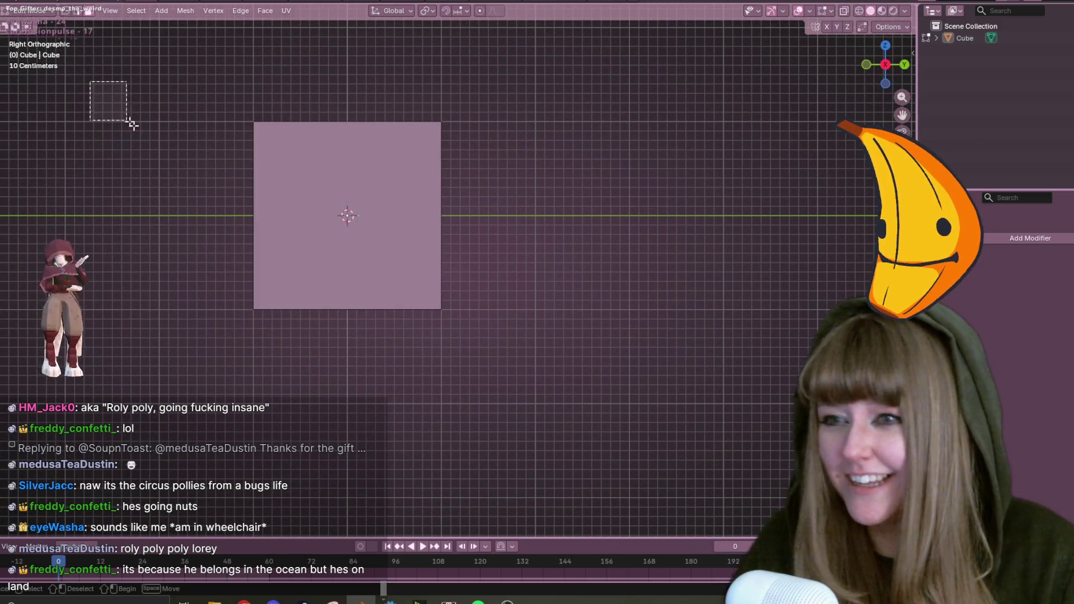
pyautogui.moveTo(101, 97); pyautogui.dragTo(487, 344)
pyautogui.moveTo(515, 285)
pyautogui.keyDown('shift'); pyautogui.mouseDown(button='middle')
pyautogui.moveTo(552, 219)
pyautogui.moveTo(710, 293)
pyautogui.moveTo(722, 276)
pyautogui.moveTo(713, 269)
pyautogui.mouseUp(button='middle'); pyautogui.keyUp('shift')
pyautogui.press('i')
pyautogui.press('Escape')
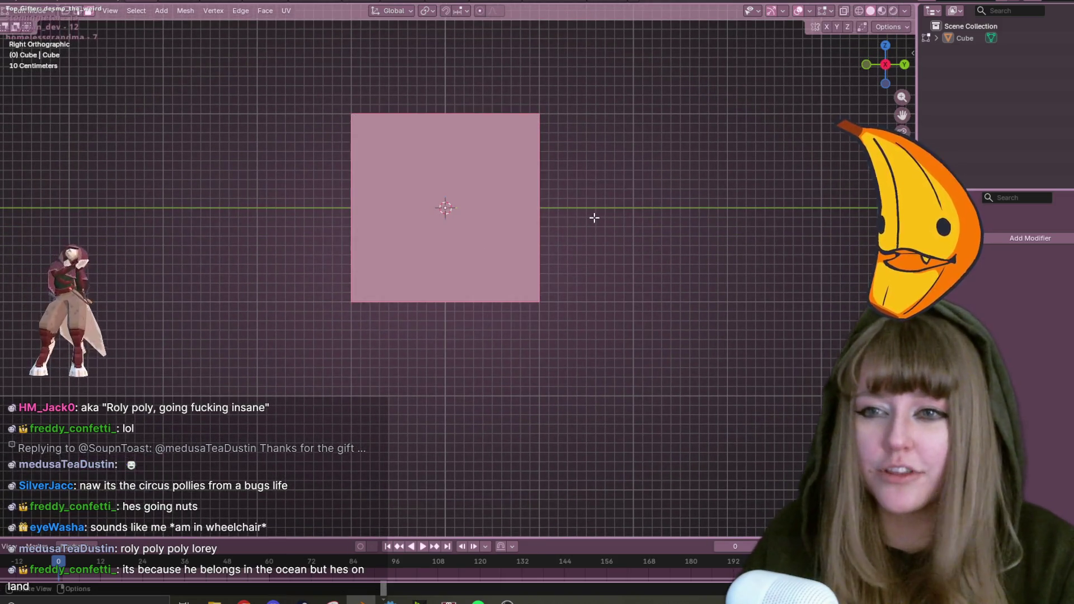
# Switch to Back view and add a loop cut across the Cube's face.
pyautogui.click(905, 64)
pyautogui.scroll(-2, 766, 124)
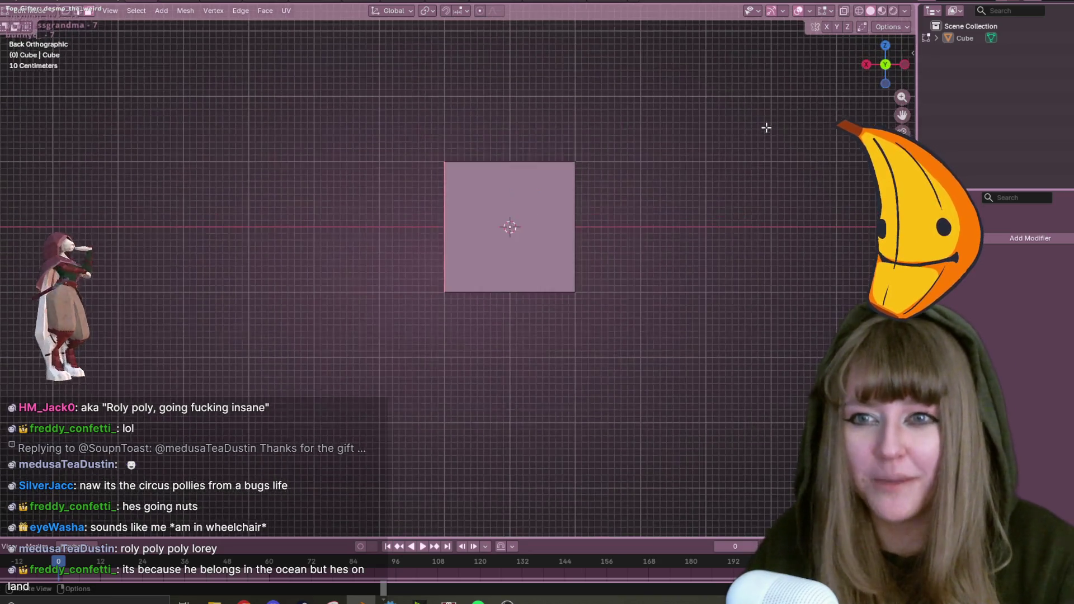
pyautogui.hotkey('ctrl', 'r')
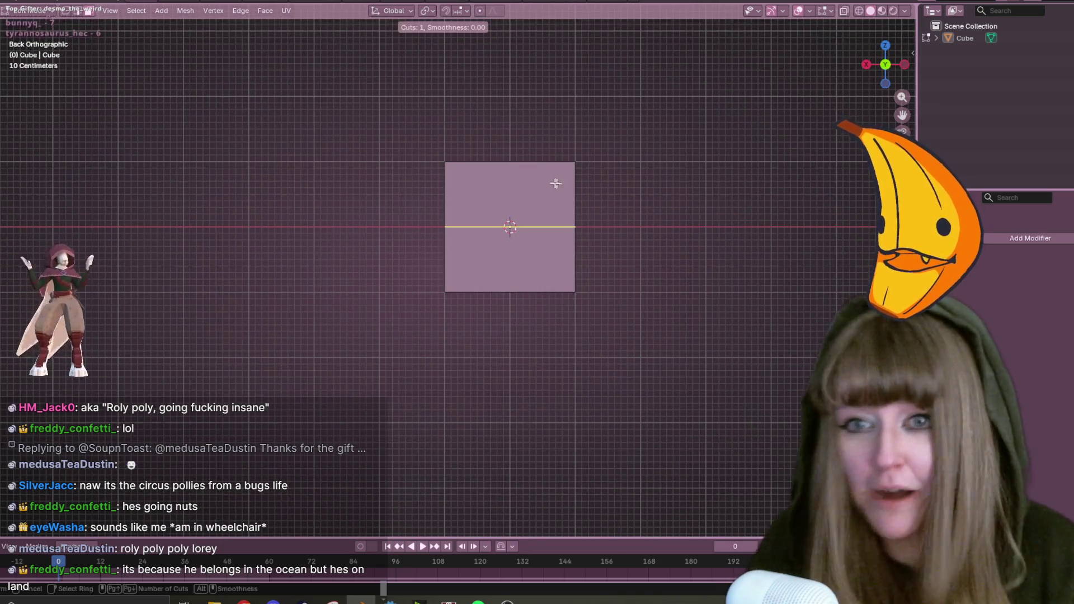
pyautogui.click(550, 183)
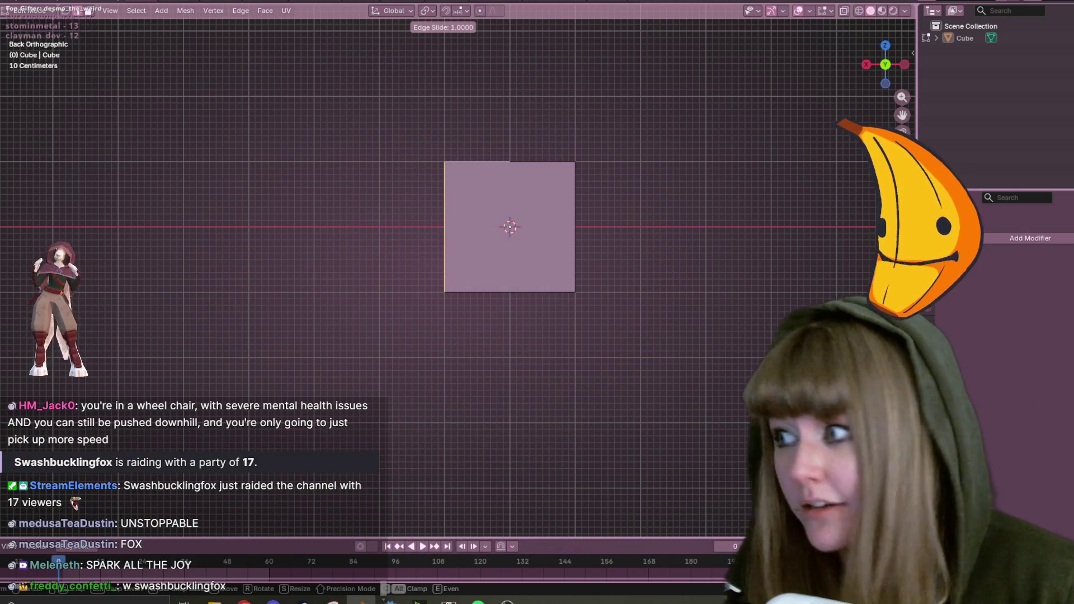
# Confirm the new edge loop slid to factor 1.0 along the face's side edge.
pyautogui.click(731, 587)
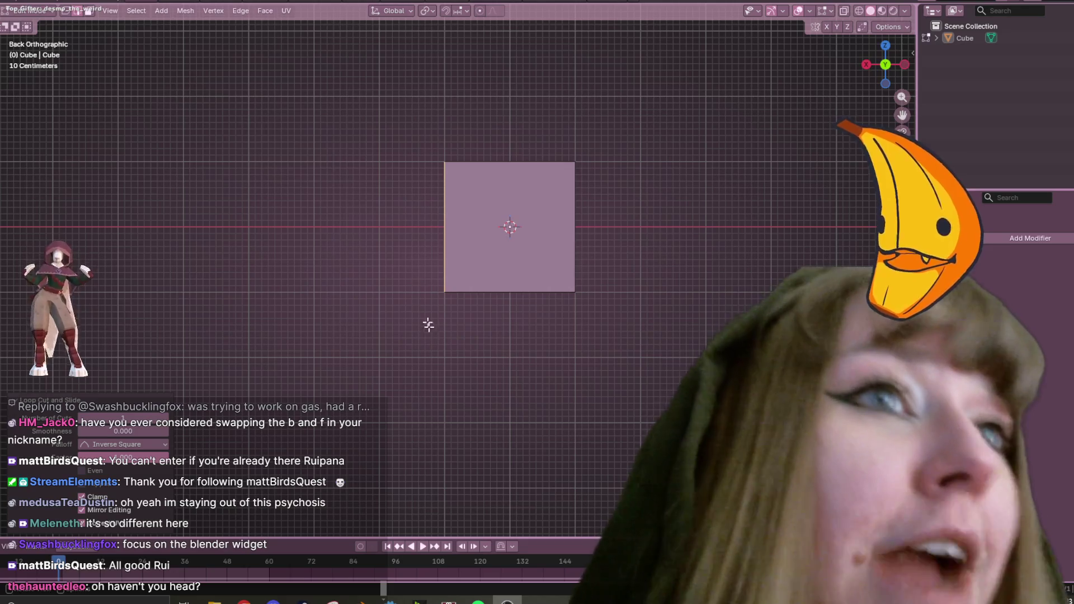
# Add a centred loop cut down the Cube's middle without sliding it.
pyautogui.click(802, 226)
pyautogui.hotkey('ctrl', 'r')
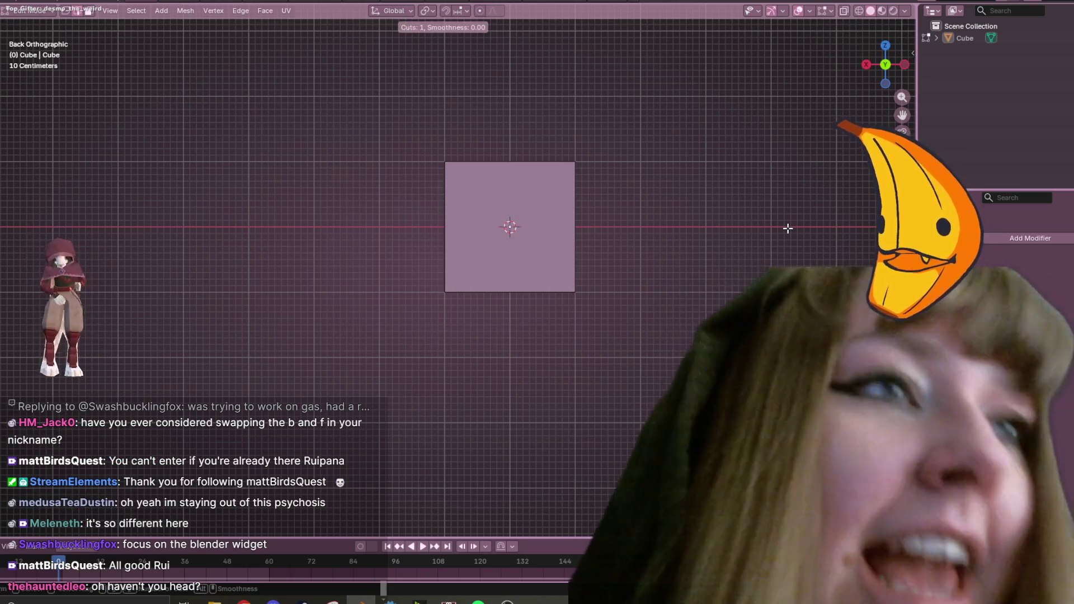
pyautogui.click(510, 178)
pyautogui.rightClick(510, 178)
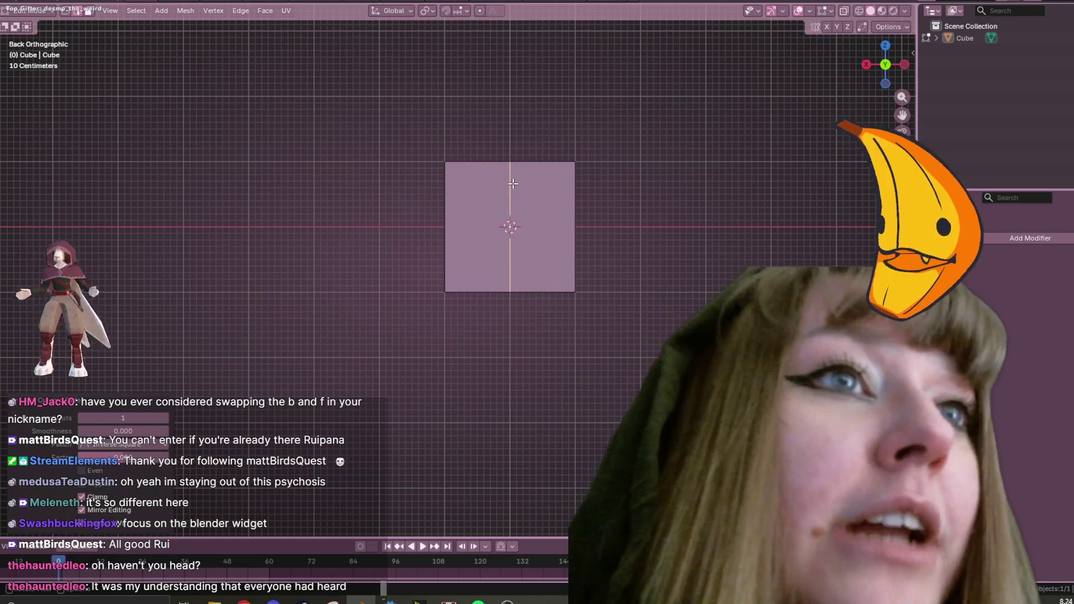
# From the Back view, select the right-hand edge and delete those vertices.
pyautogui.moveTo(622, 134); pyautogui.dragTo(633, 216, button='middle')
pyautogui.scroll(-3, 637, 216)
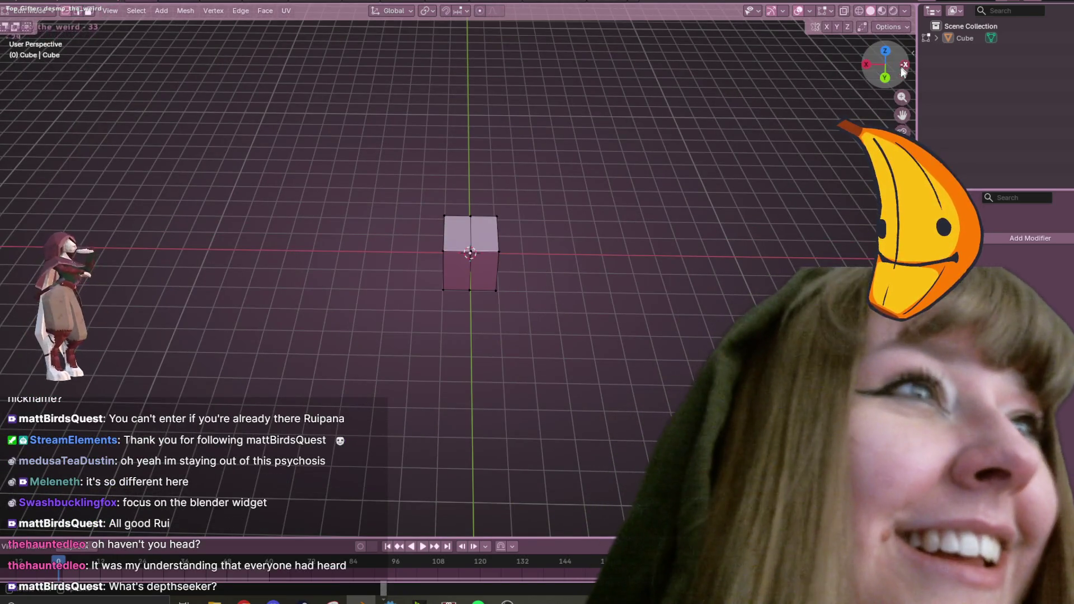
pyautogui.click(885, 77)
pyautogui.moveTo(484, 188); pyautogui.dragTo(531, 280)
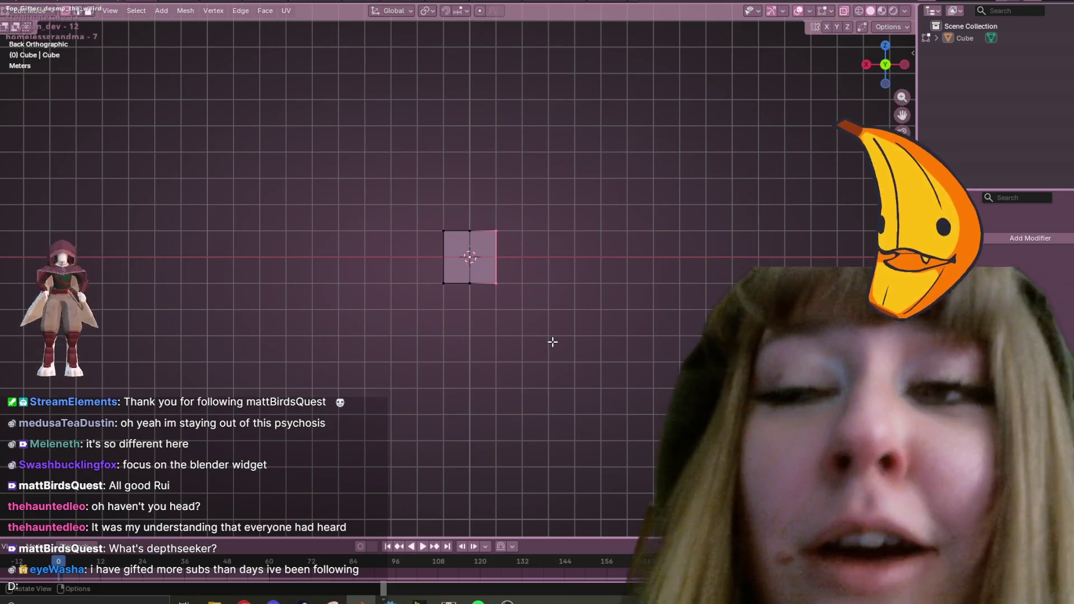
pyautogui.press('x')
pyautogui.click(552, 341)
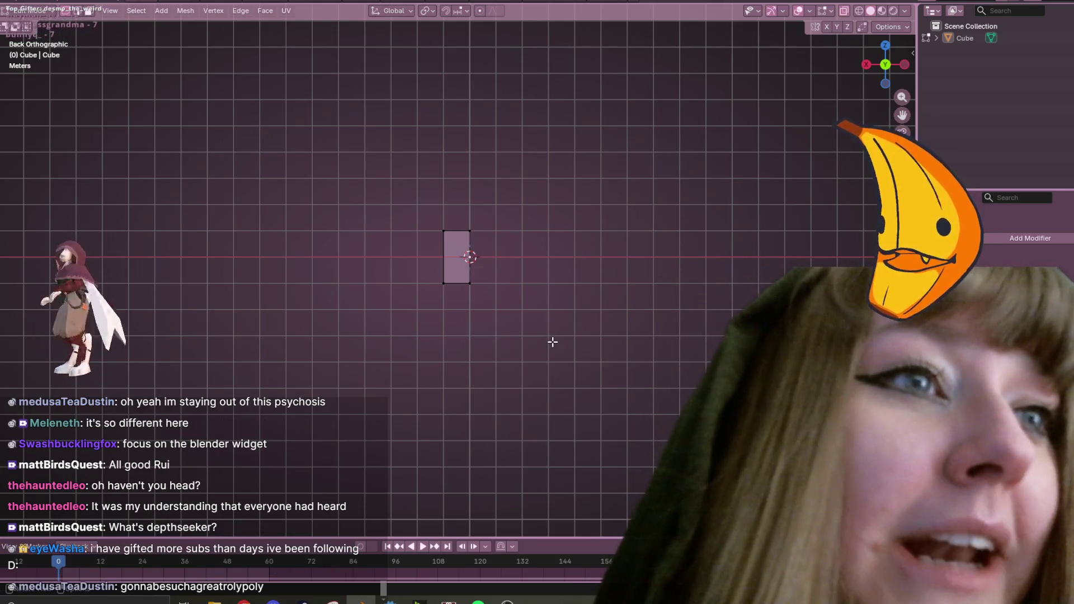
# Select the remaining left half and add a Mirror modifier to it.
pyautogui.scroll(2, 535, 252)
pyautogui.moveTo(411, 174); pyautogui.dragTo(486, 293)
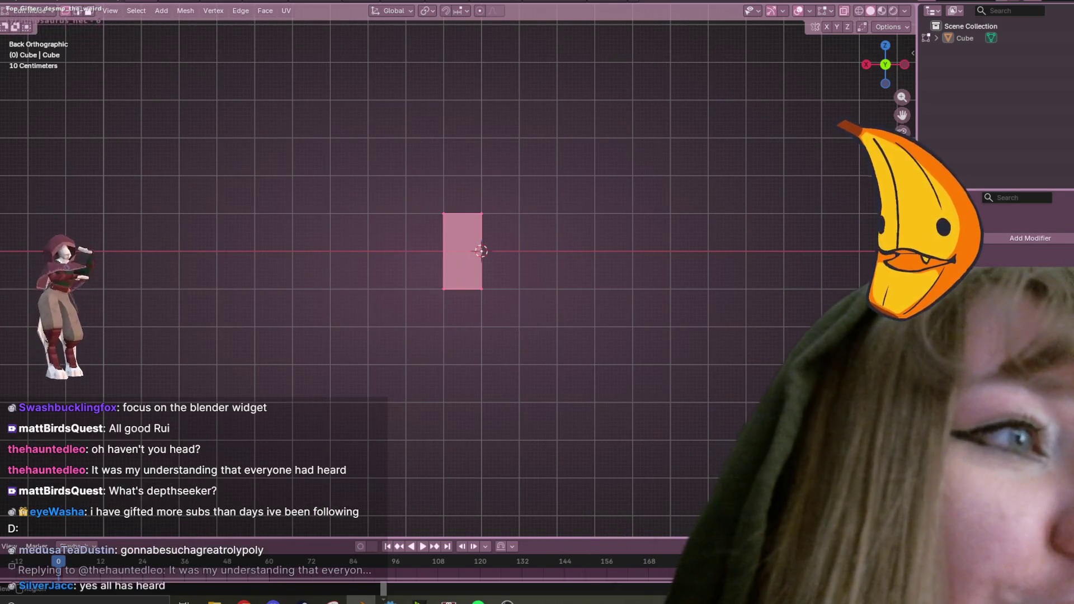
pyautogui.click(983, 239)
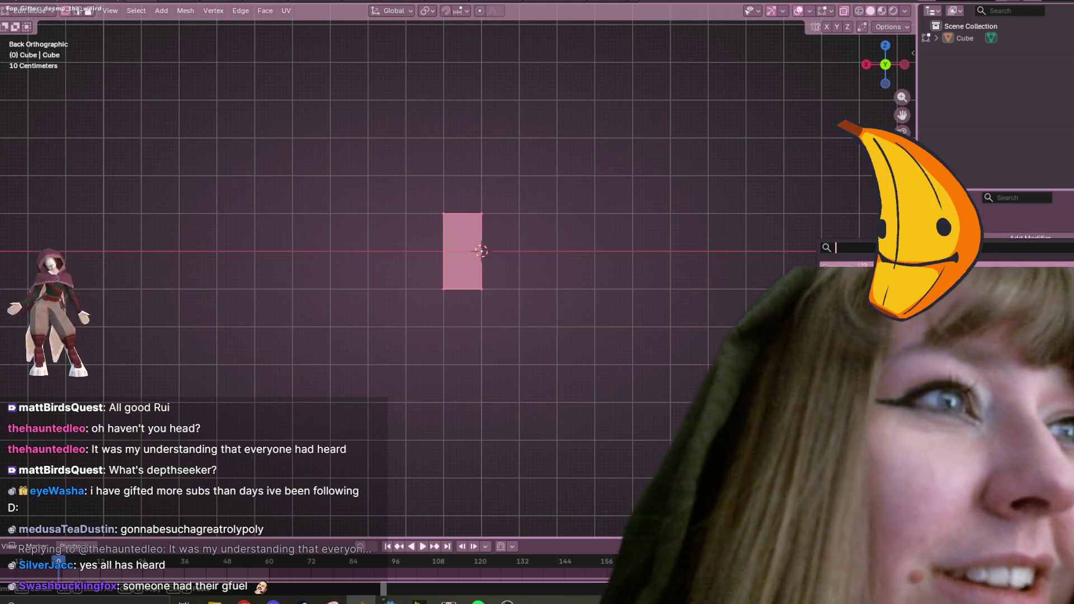
pyautogui.click(827, 246)
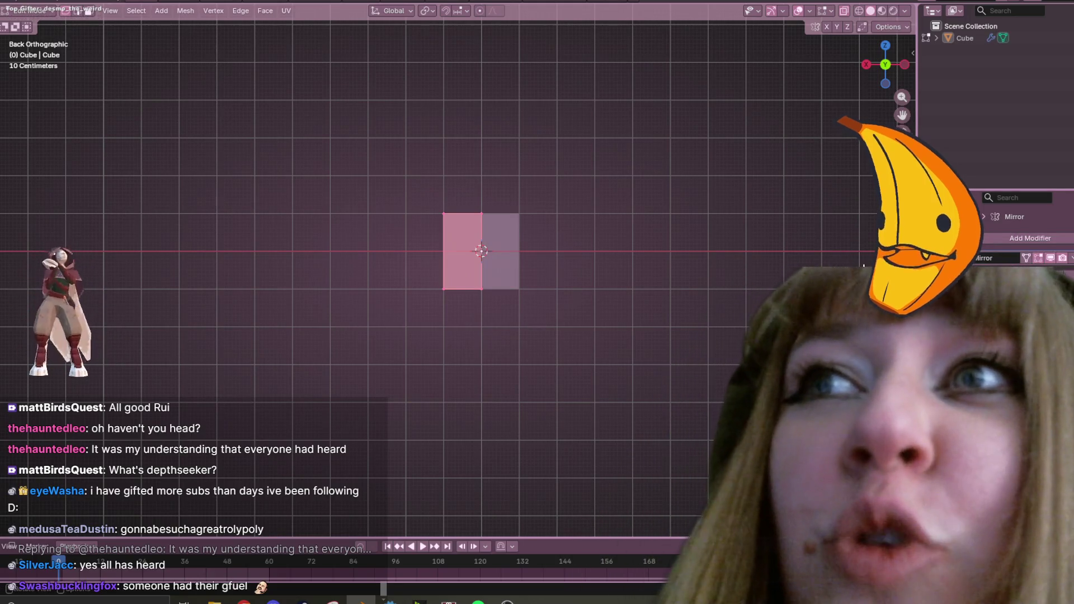
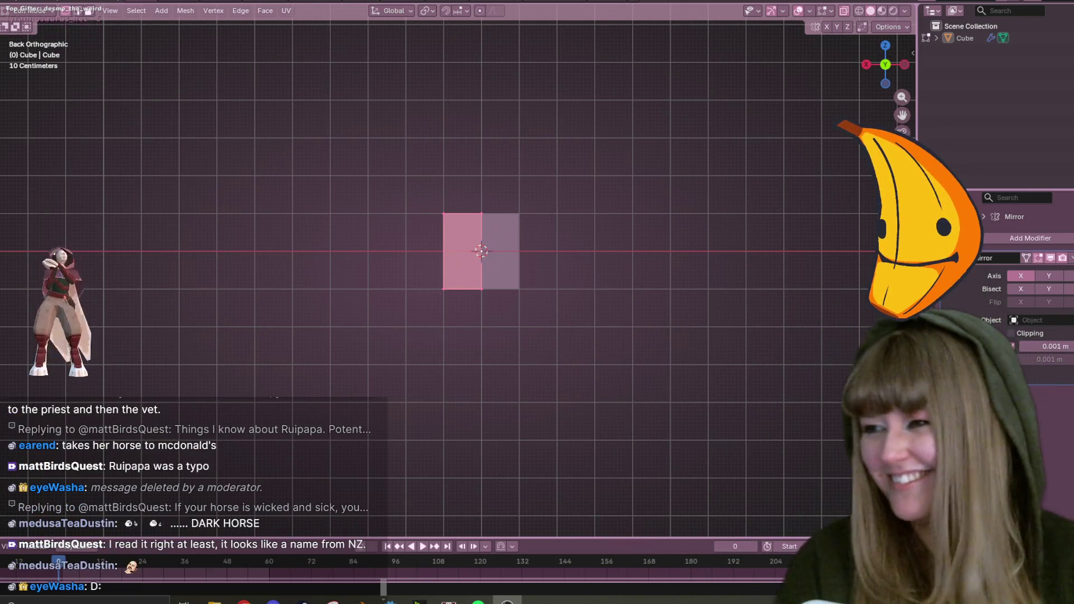
# Switch to Godot, run the game, quit it from the pause menu, and return to Blender.
pyautogui.scroll(2, 573, 235)
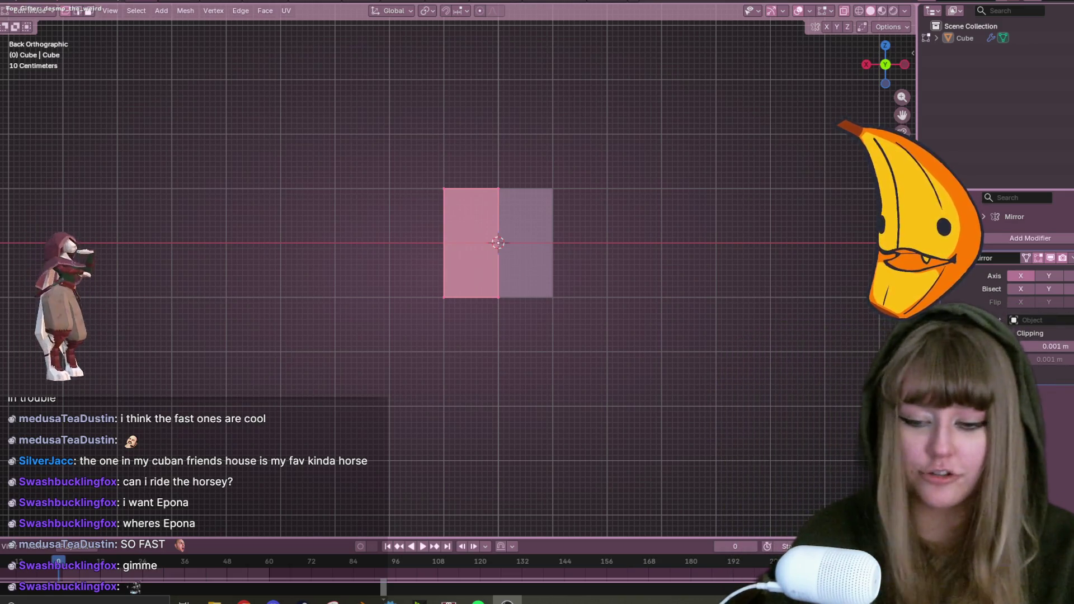
pyautogui.hotkey('alt', 'Tab')
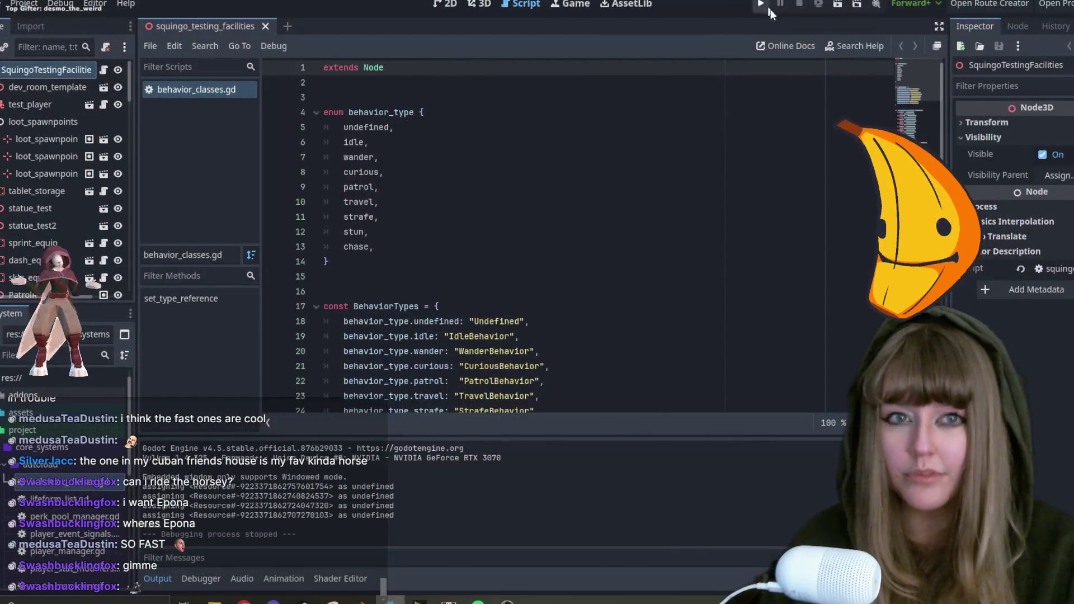
pyautogui.click(759, 6)
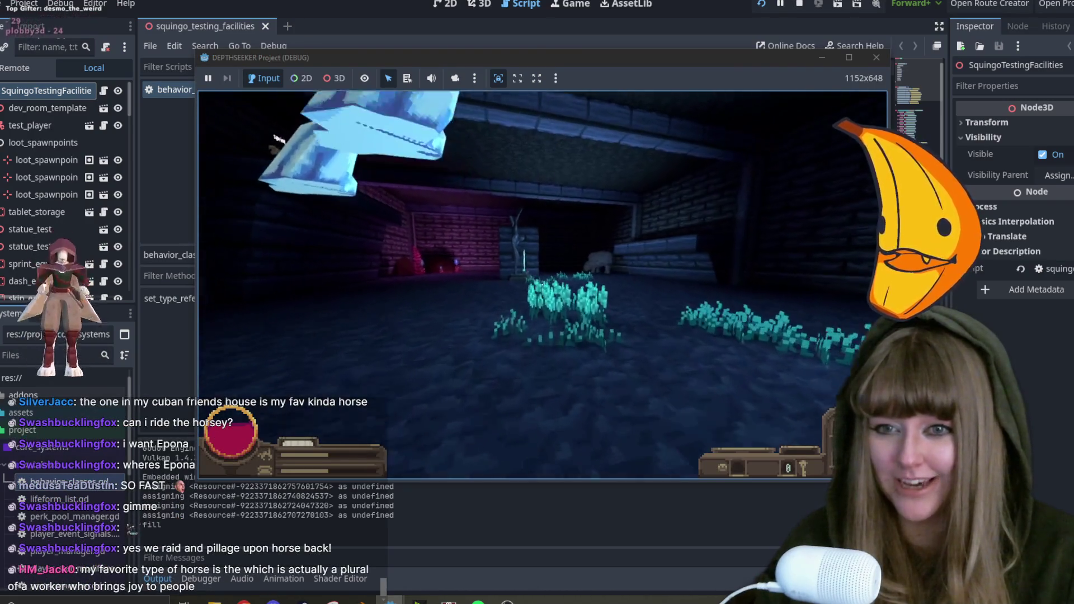
pyautogui.press('Escape')
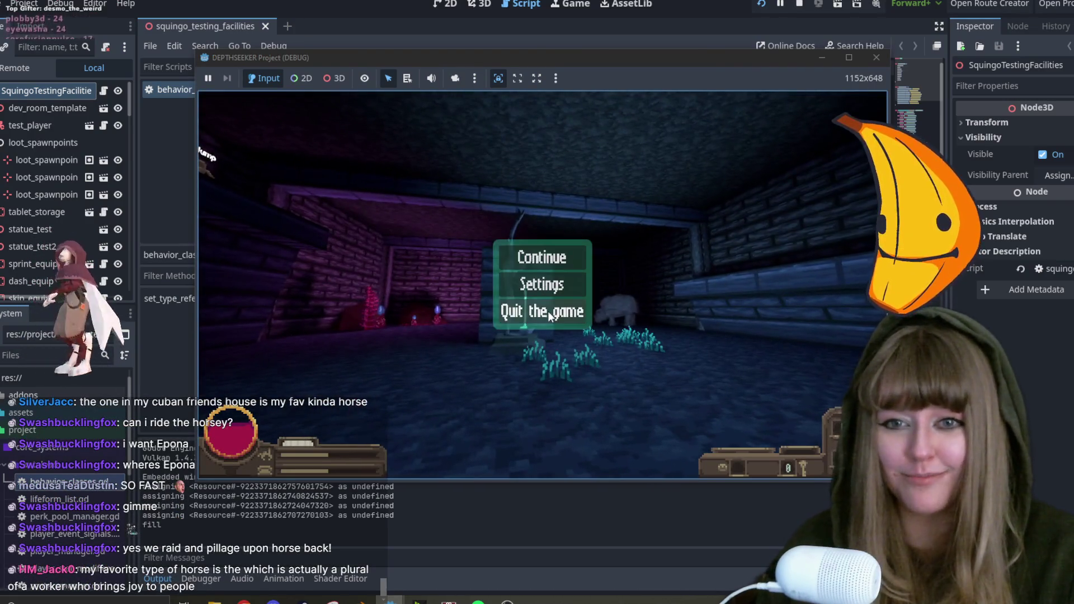
pyautogui.click(548, 310)
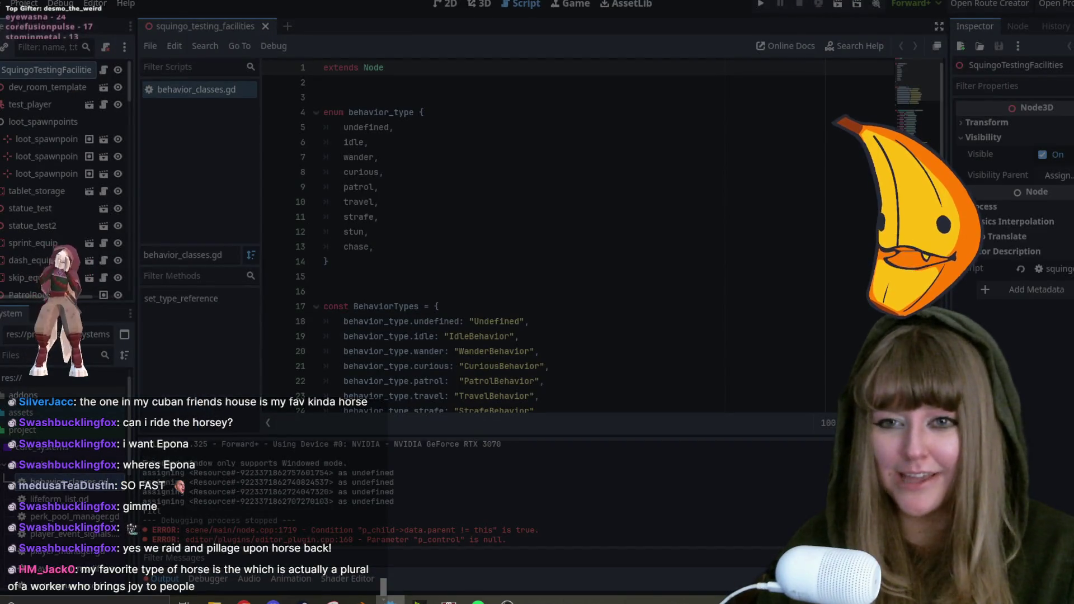
pyautogui.hotkey('alt', 'Tab')
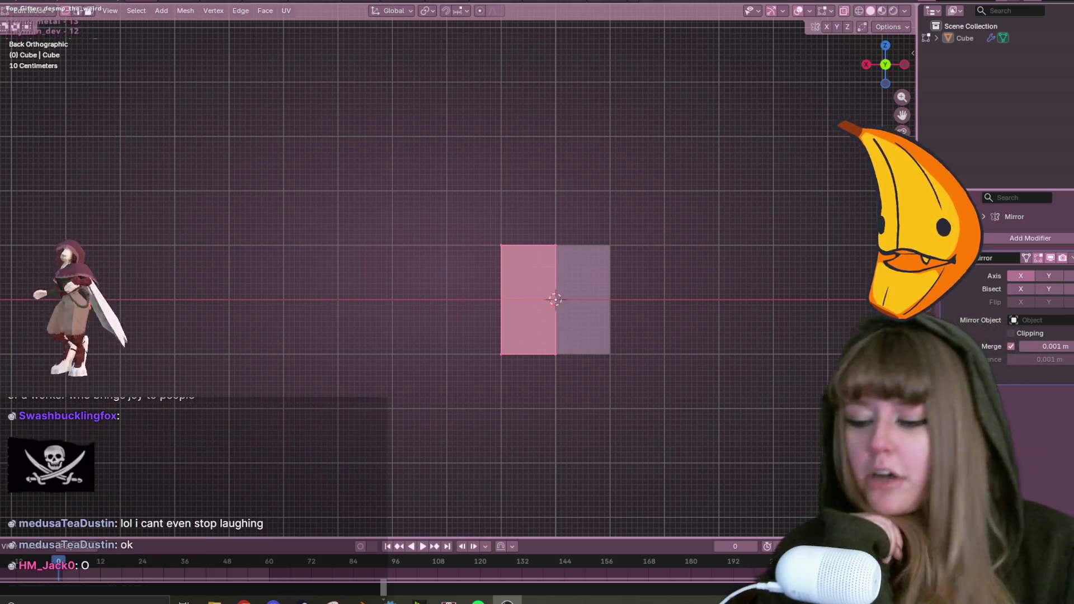
pyautogui.moveTo(244, 601)
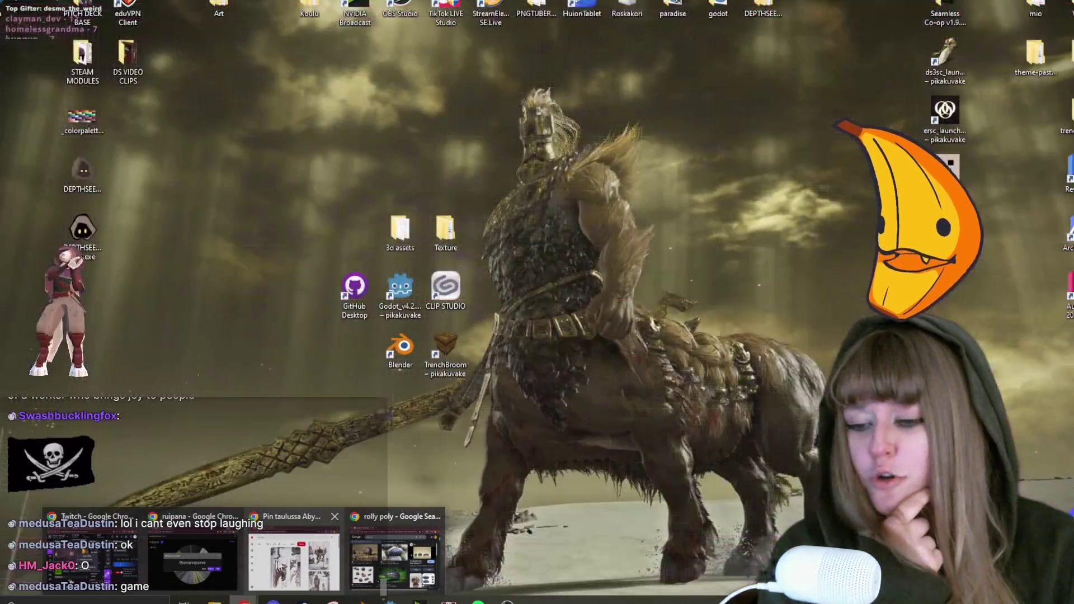
# Restore the 'rolly poly' image search, centre it over Blender, and scroll through the pill-bug photos.
pyautogui.click(269, 565)
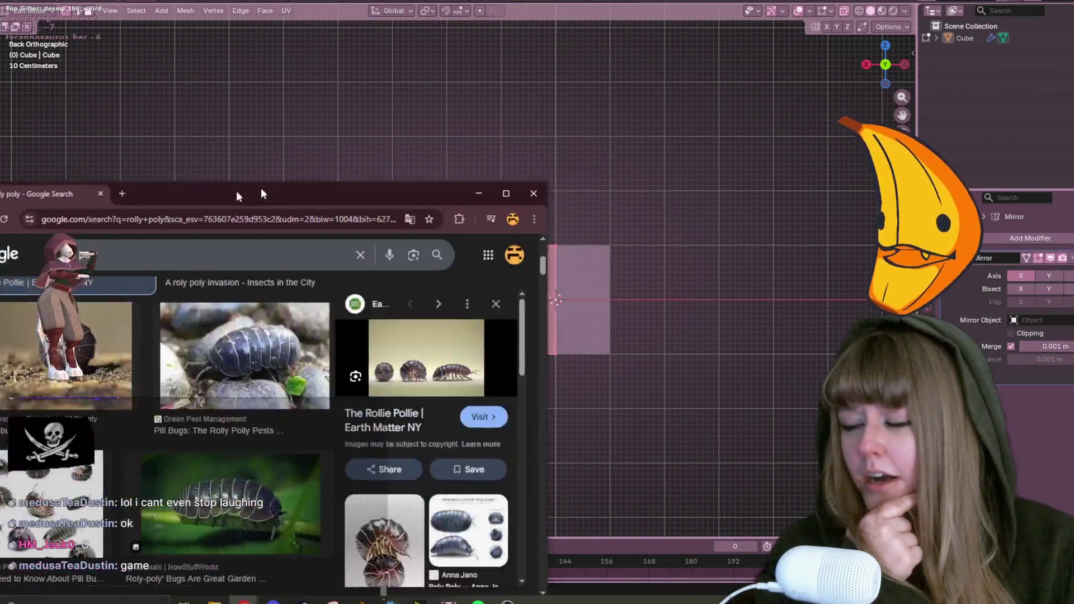
pyautogui.moveTo(261, 187)
pyautogui.mouseDown()
pyautogui.moveTo(471, 40)
pyautogui.moveTo(460, 67)
pyautogui.mouseUp()
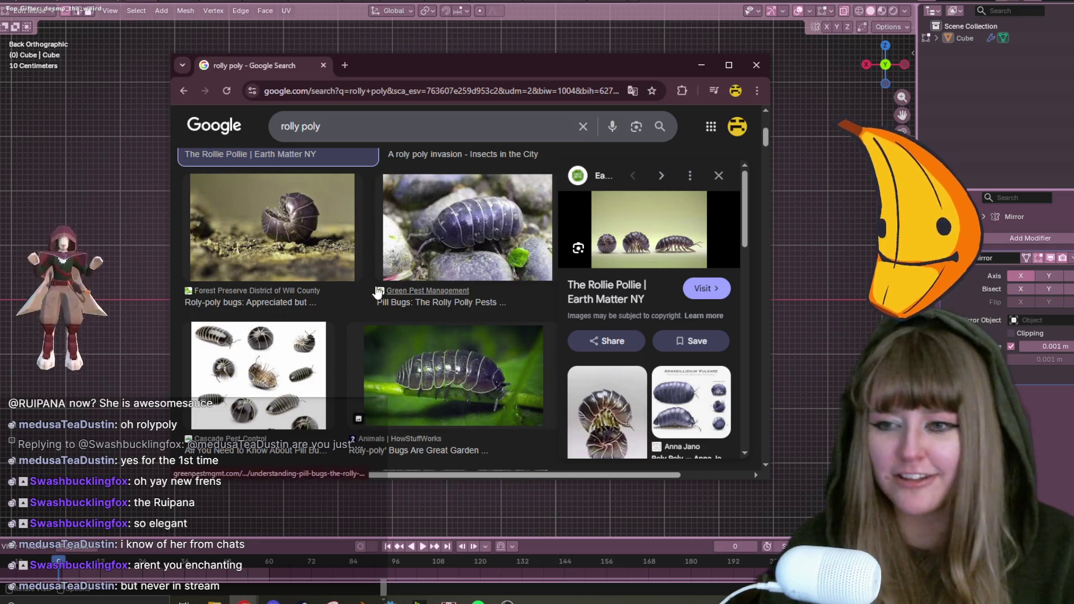
pyautogui.scroll(-1, 392, 294)
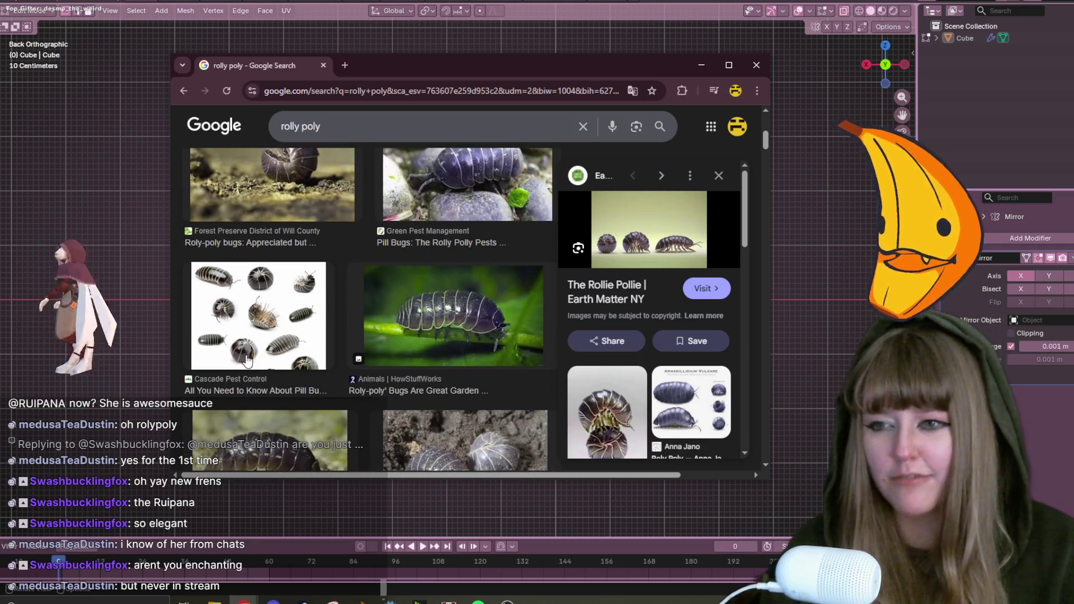
pyautogui.scroll(-1, 314, 348)
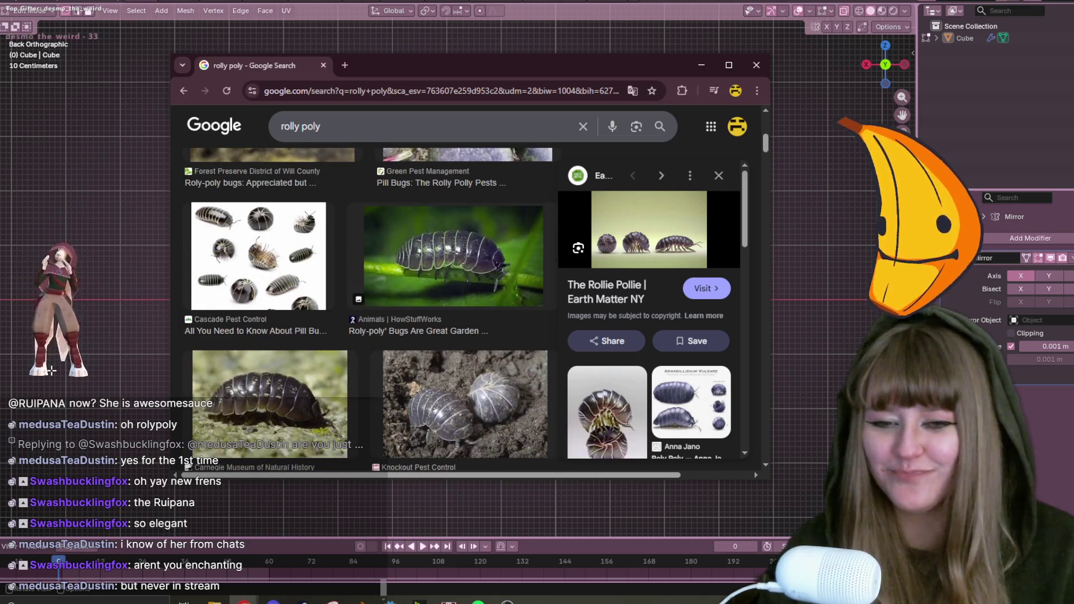
pyautogui.scroll(-1, 434, 411)
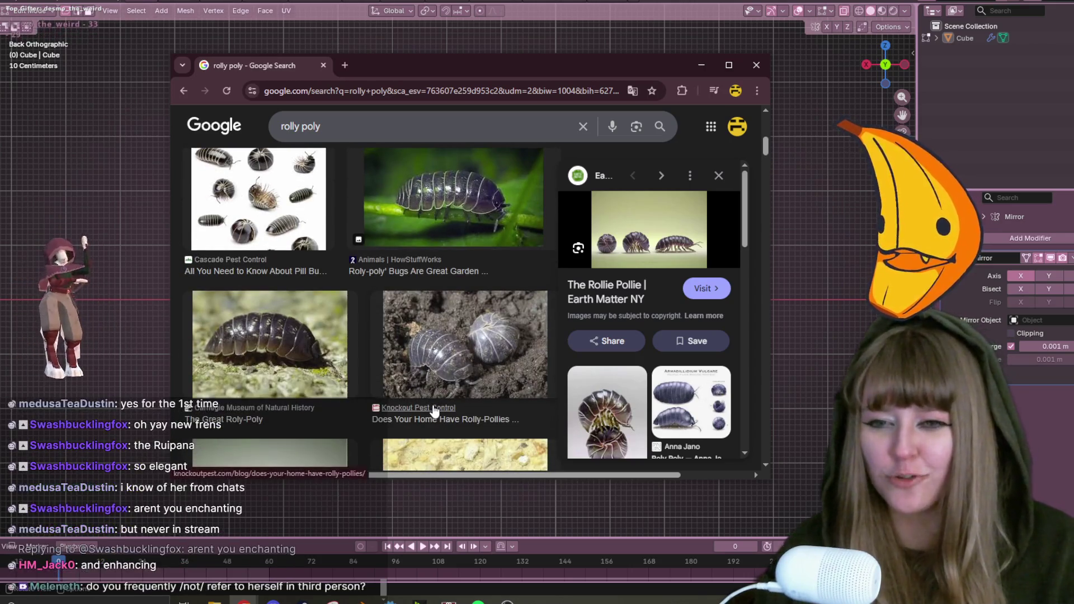
pyautogui.scroll(-2, 428, 394)
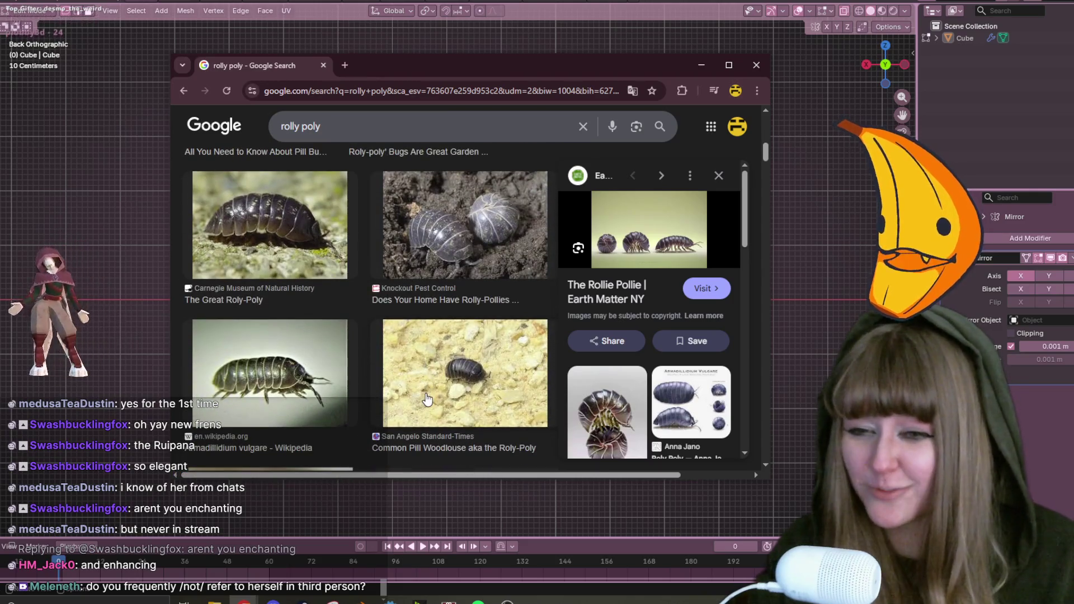
pyautogui.scroll(-1, 428, 400)
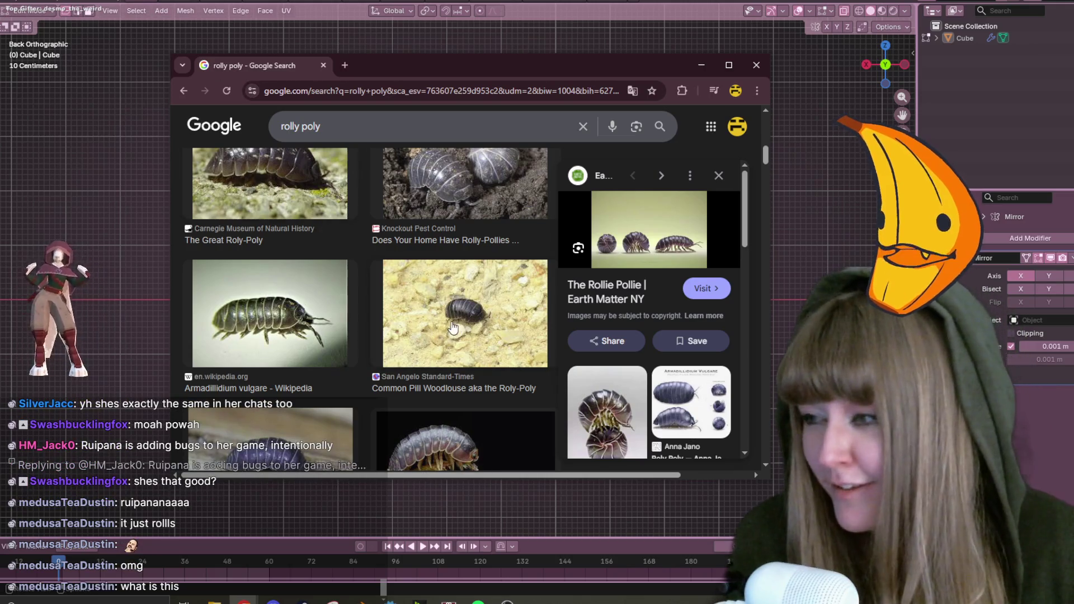
# Scroll the 'rolly poly' image results back up to the first pictures.
pyautogui.scroll(5, 435, 245)
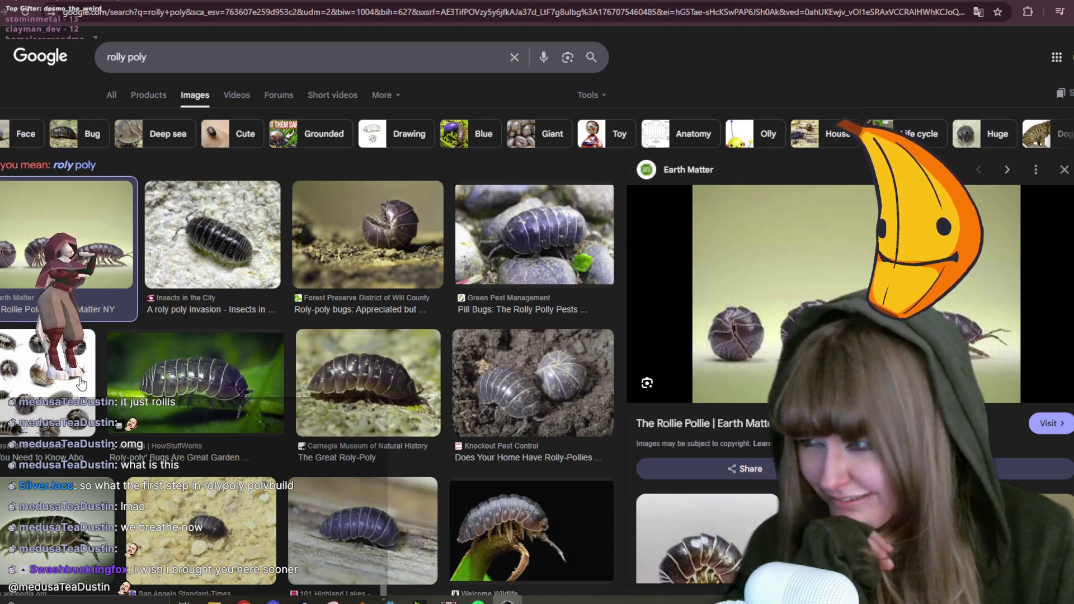
# Scroll down to the 'Roly Poly Action Song' video result, preview it, then minimize Chrome.
pyautogui.scroll(-2, 206, 506)
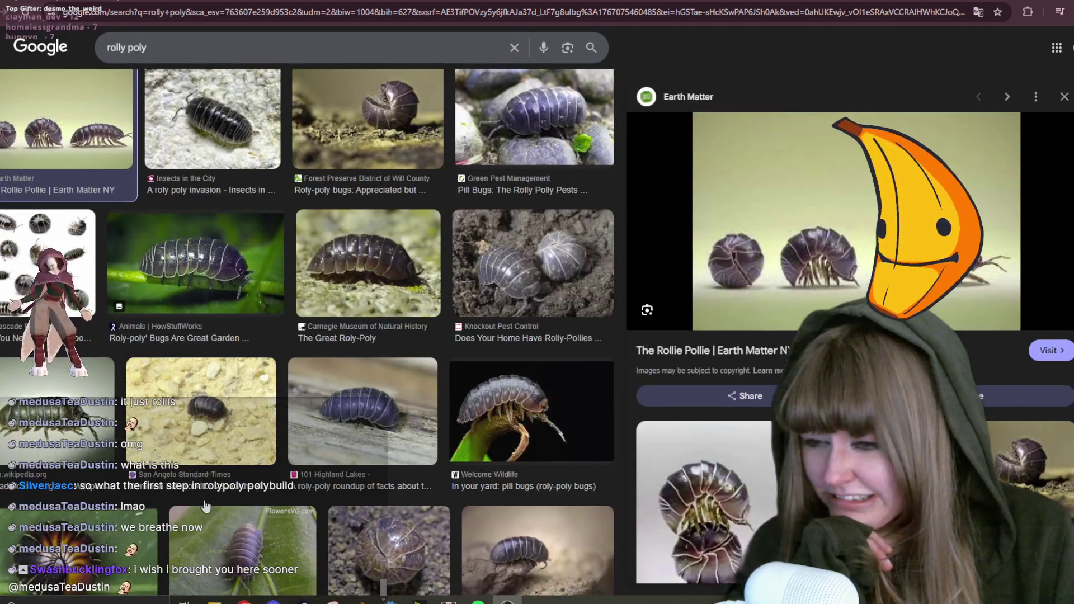
pyautogui.scroll(-7, 206, 506)
pyautogui.scroll(-4, 218, 454)
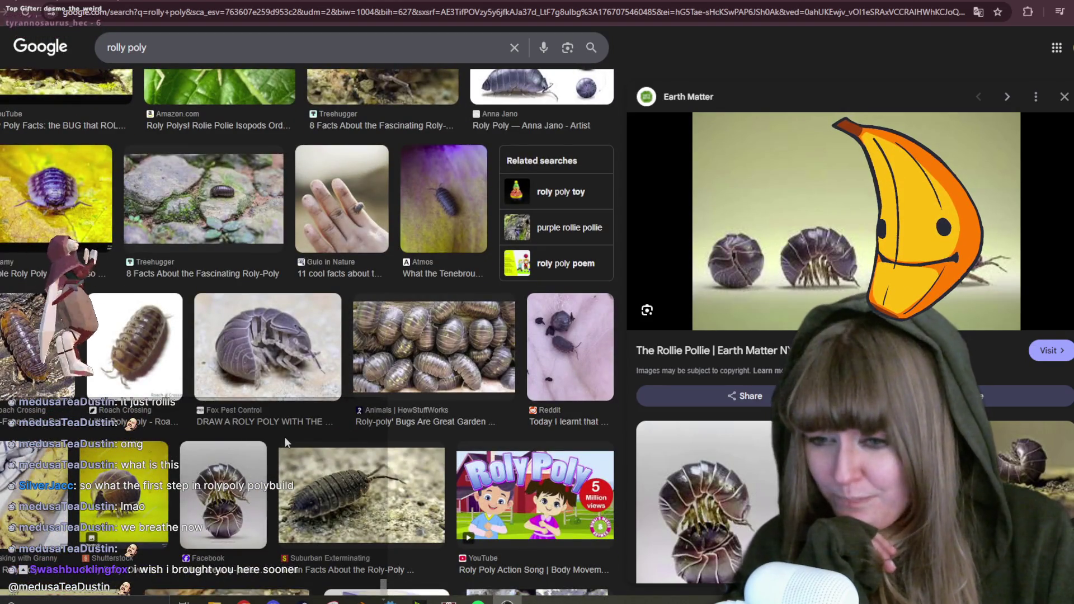
pyautogui.scroll(-2, 284, 441)
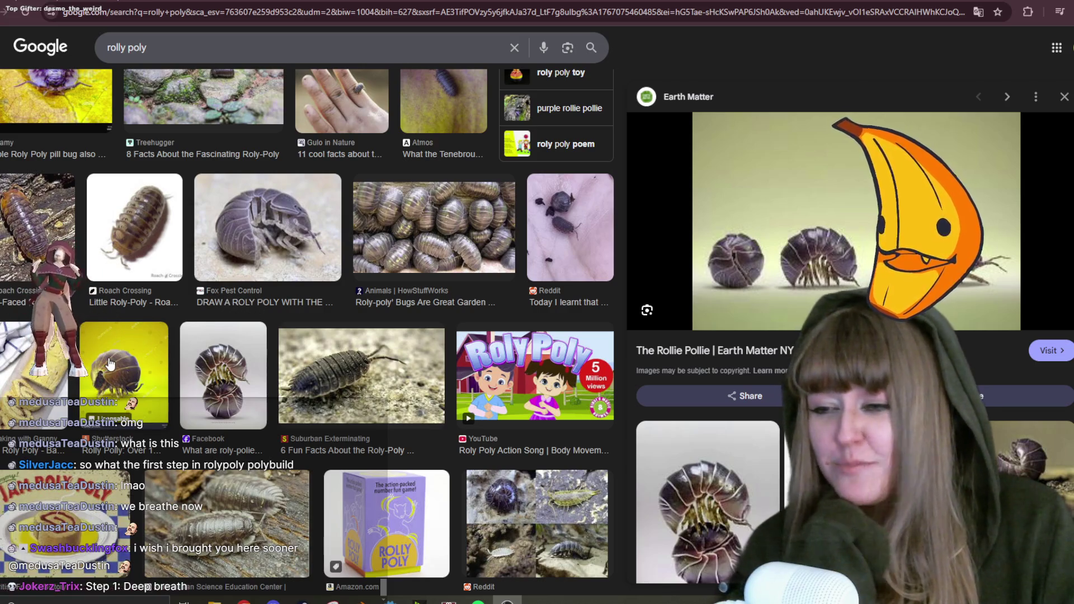
pyautogui.scroll(-1, 158, 380)
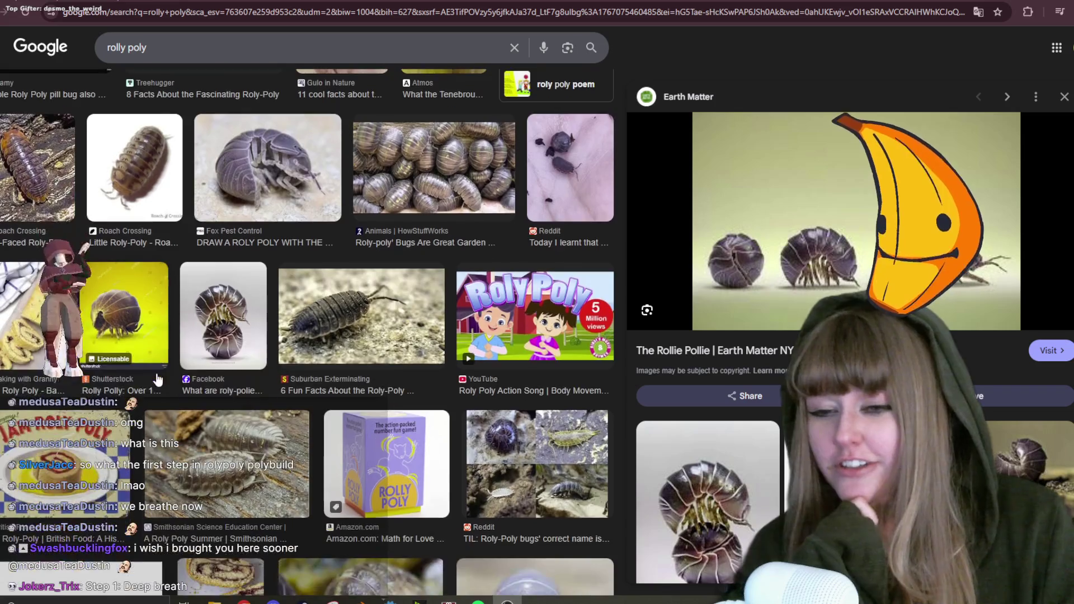
pyautogui.click(535, 319)
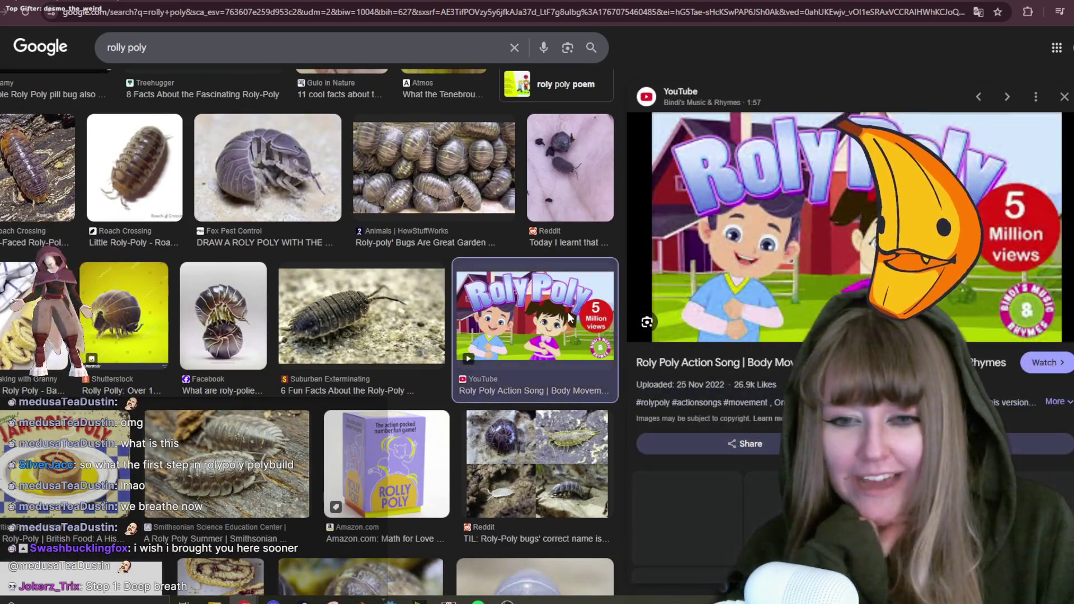
pyautogui.press('super+Down')
pyautogui.press('super+Down')
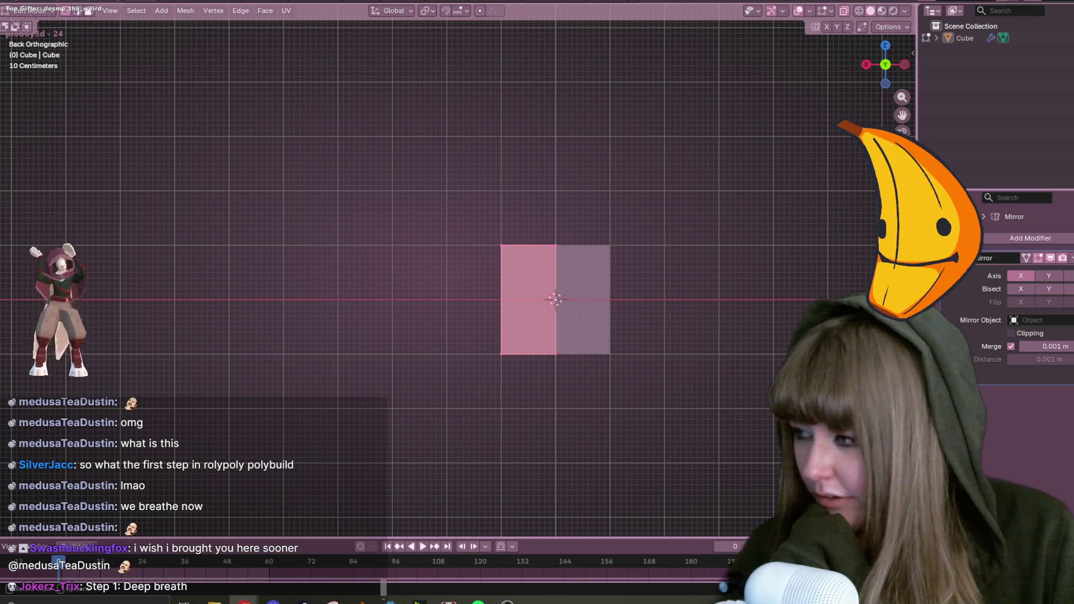
# Bring back the browser with the Roly Poly Action Song video and scroll its page.
pyautogui.click(245, 601)
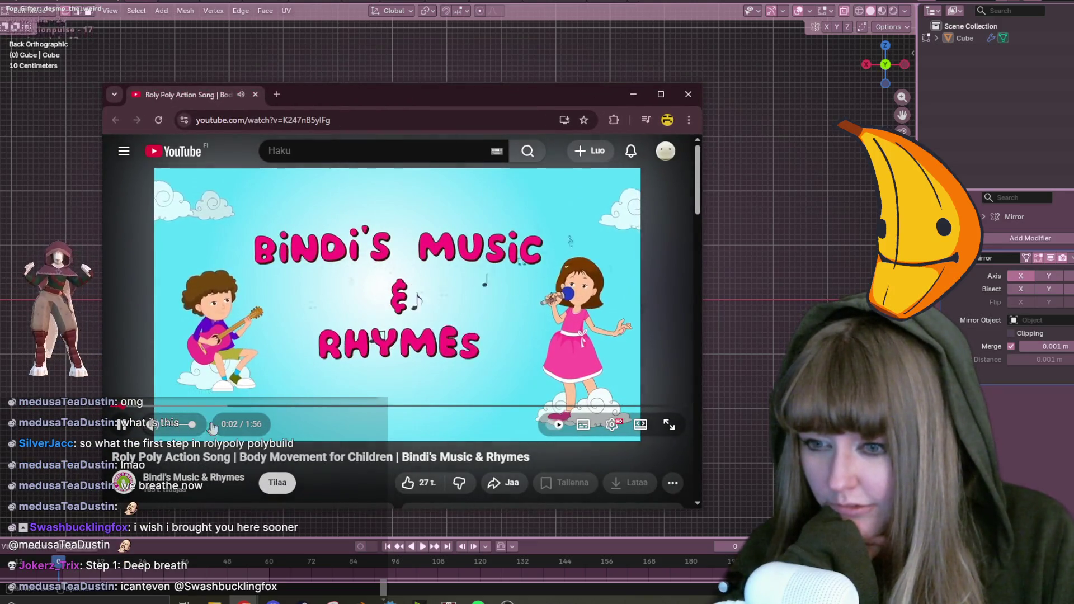
pyautogui.scroll(-1, 307, 453)
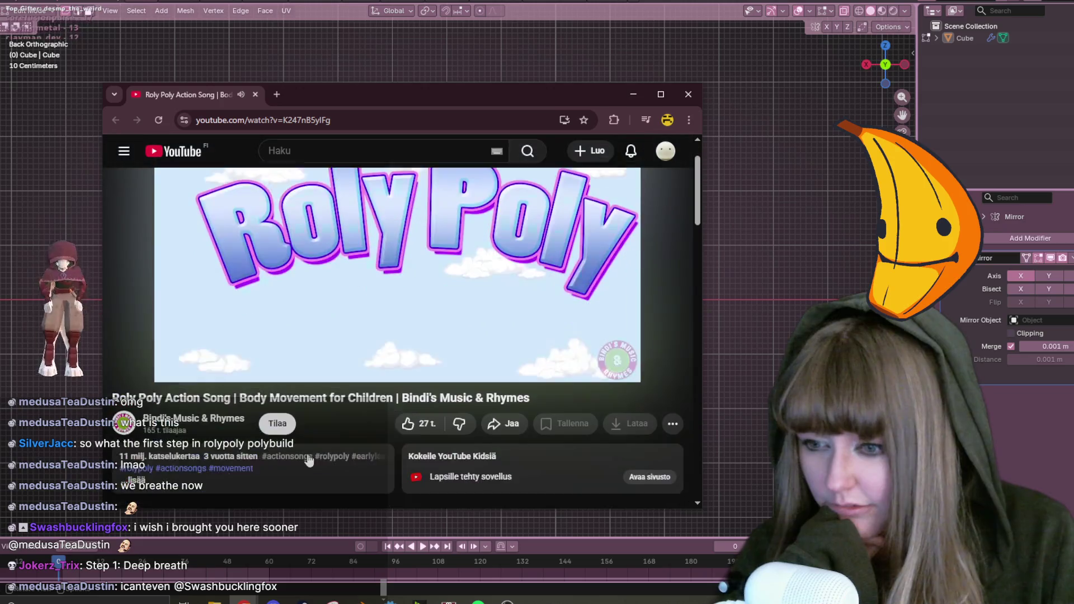
pyautogui.scroll(1, 330, 465)
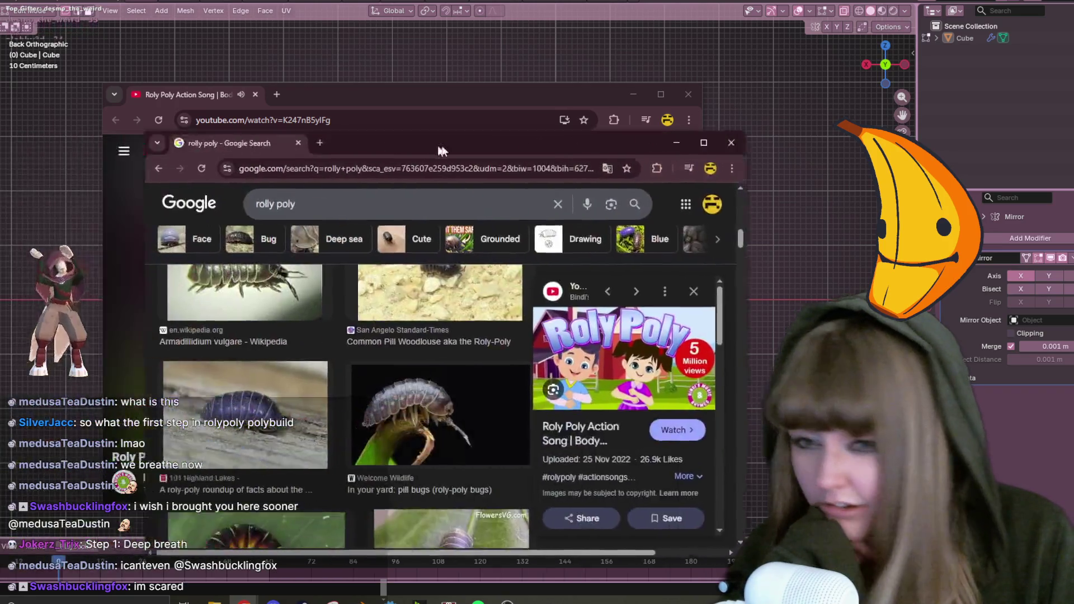
# Arrange the song video window on the left and the image search window on the right.
pyautogui.moveTo(448, 111); pyautogui.dragTo(682, 75)
pyautogui.moveTo(370, 96)
pyautogui.mouseDown()
pyautogui.moveTo(284, 99)
pyautogui.moveTo(255, 86)
pyautogui.mouseUp()
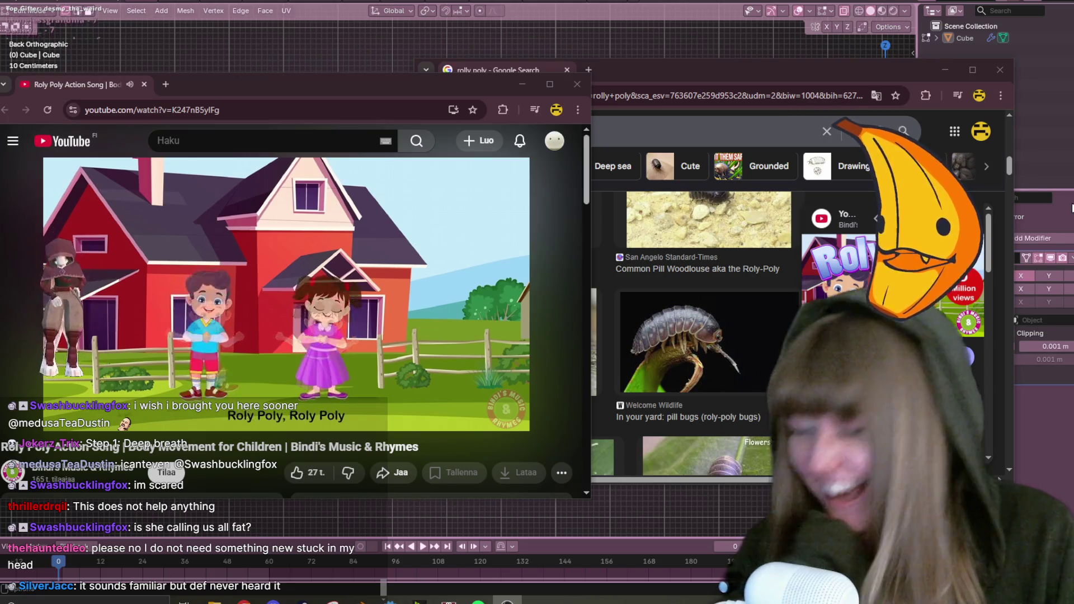
pyautogui.click(746, 79)
pyautogui.moveTo(747, 78); pyautogui.dragTo(784, 85)
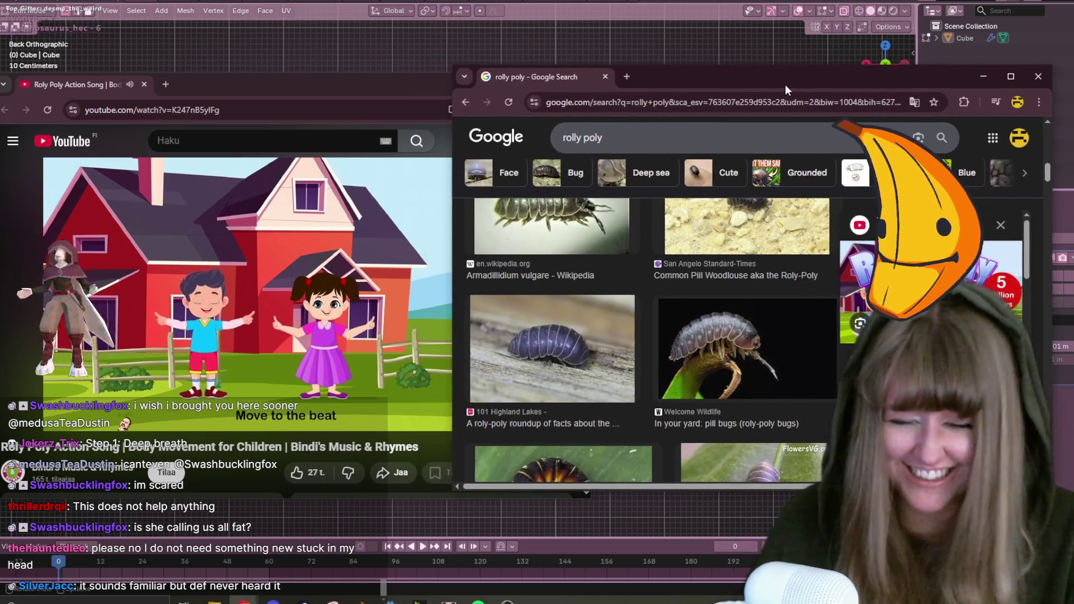
pyautogui.scroll(-2, 608, 390)
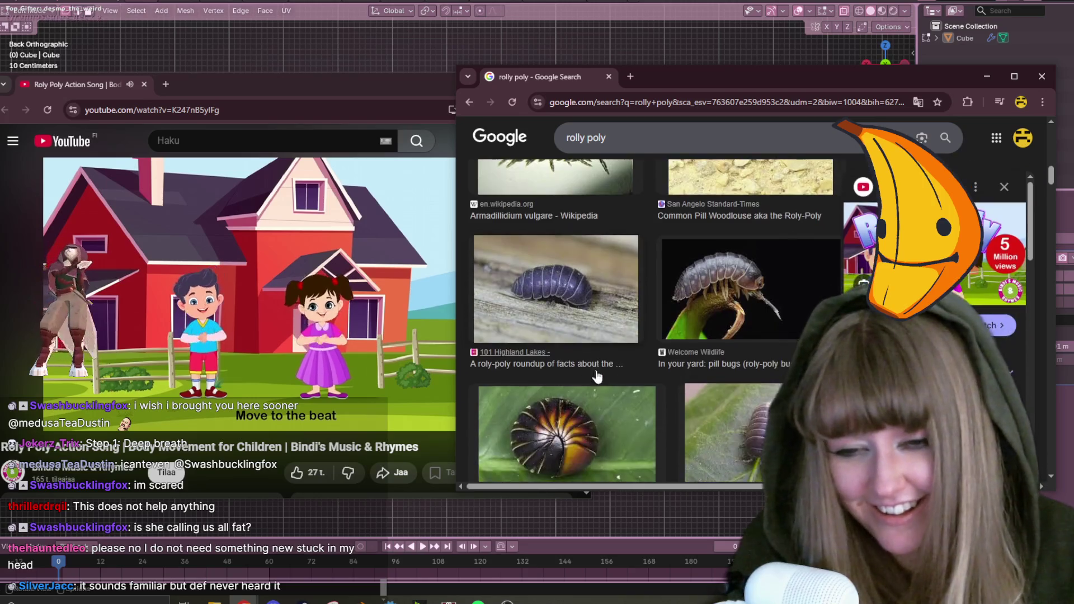
# Minimize the YouTube video window, then drag the YouTube channel window back into view.
pyautogui.scroll(-2, 608, 390)
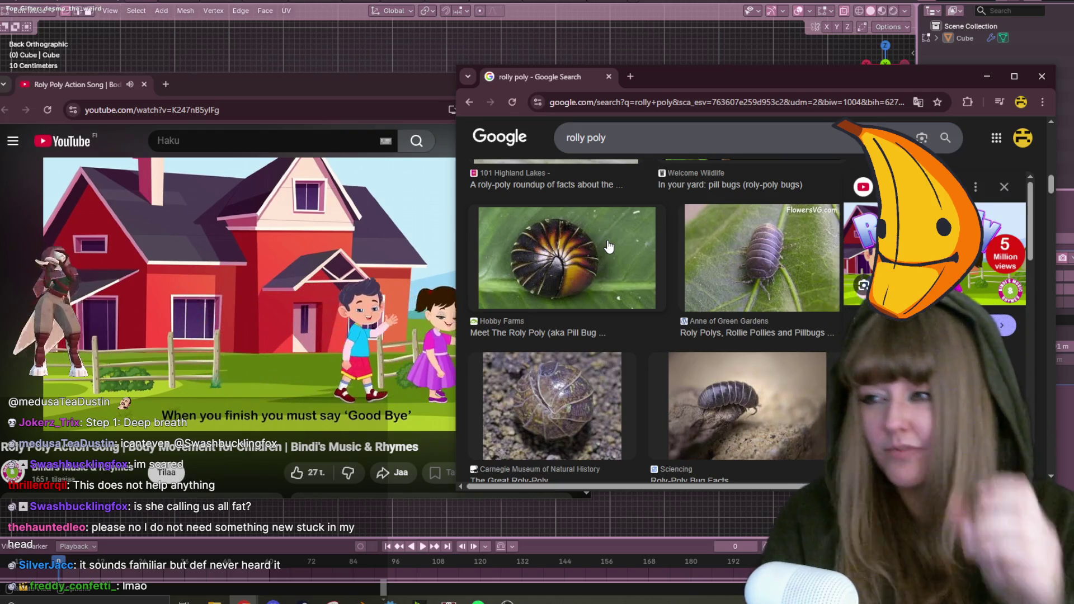
pyautogui.moveTo(229, 295)
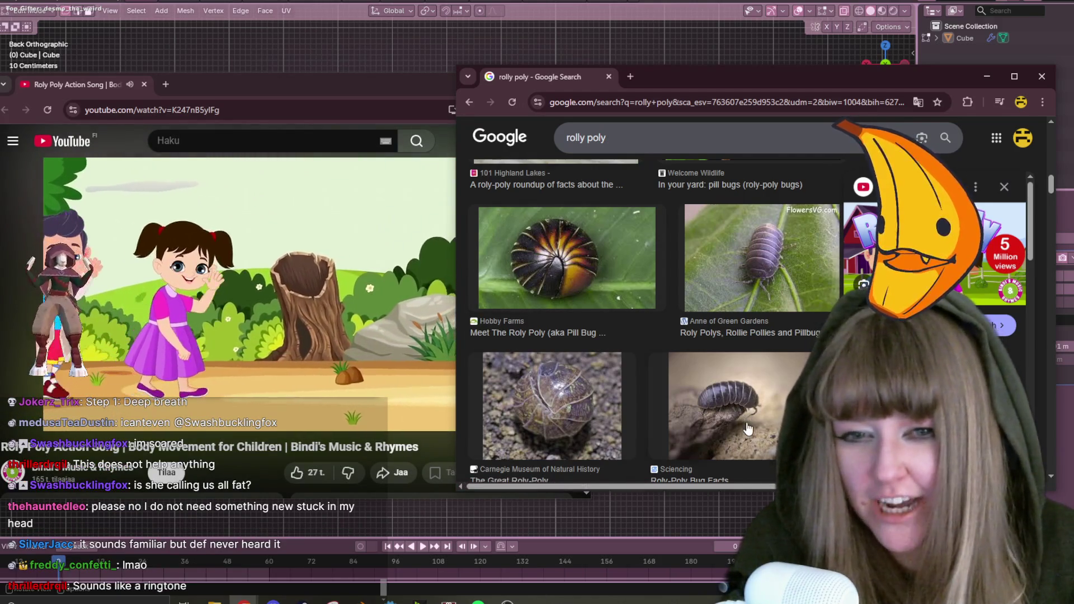
pyautogui.scroll(3, 689, 344)
pyautogui.scroll(5, 689, 343)
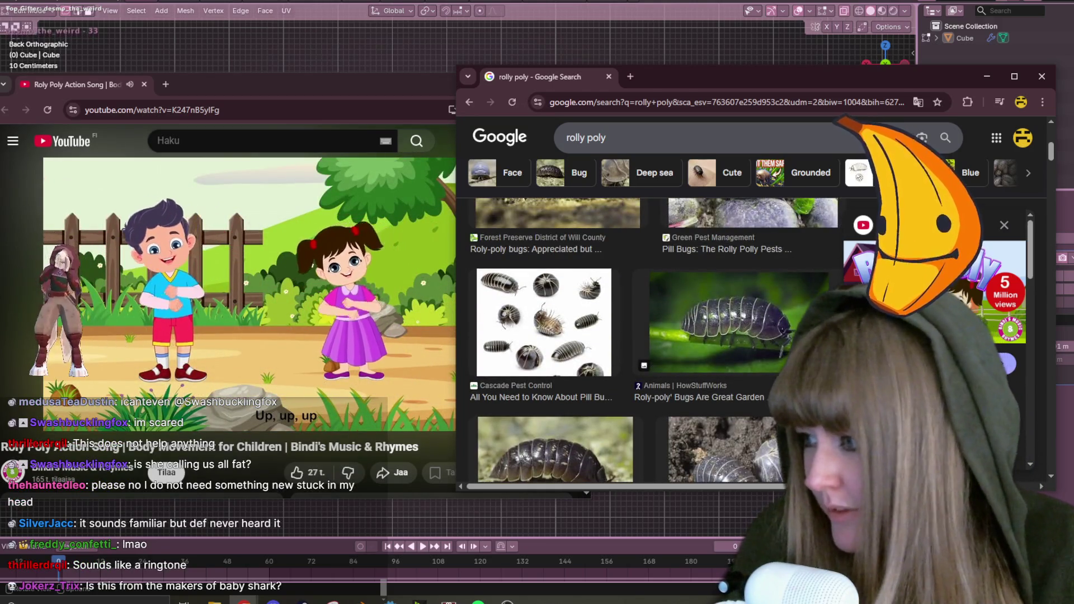
pyautogui.click(215, 94)
pyautogui.click(522, 84)
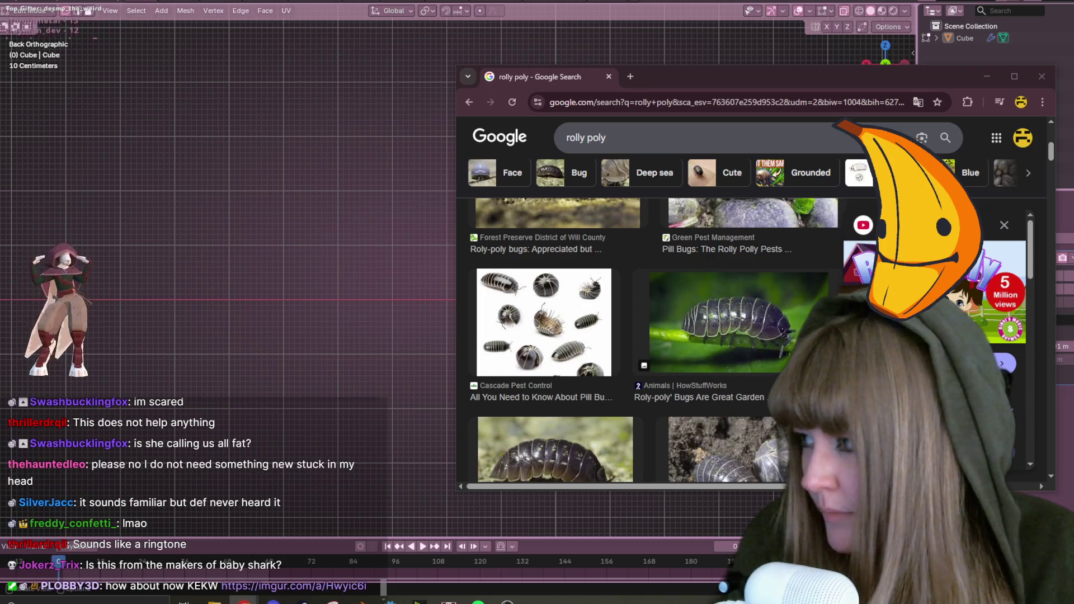
pyautogui.moveTo(357, 163); pyautogui.dragTo(456, 35)
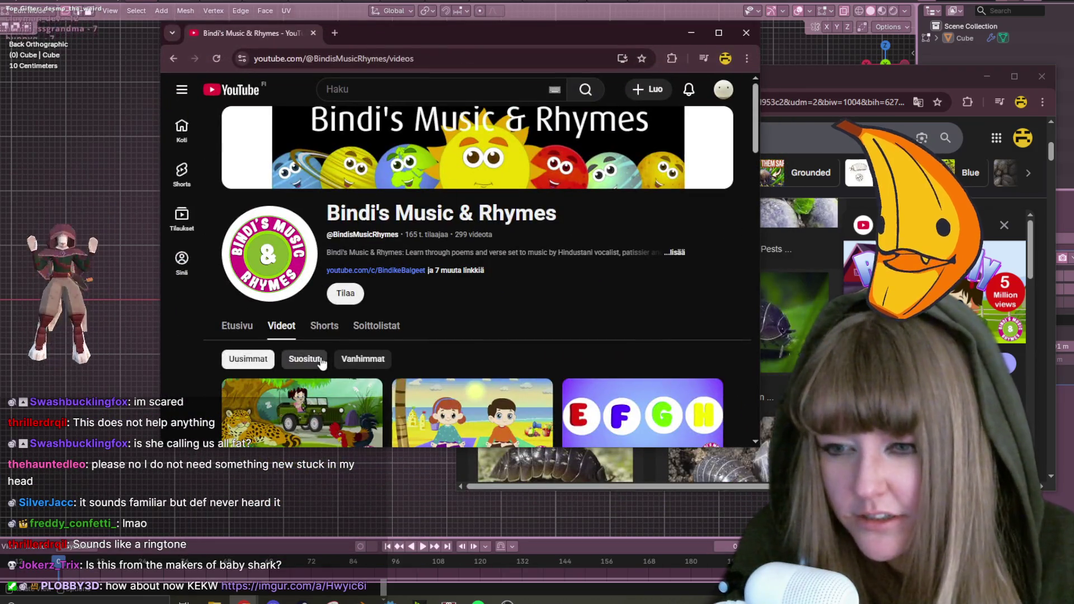
# Sort Bindi's Music & Rhymes videos by 'Suosituimmat' (Popular) and play the Solar System Song.
pyautogui.click(305, 359)
pyautogui.scroll(-3, 378, 280)
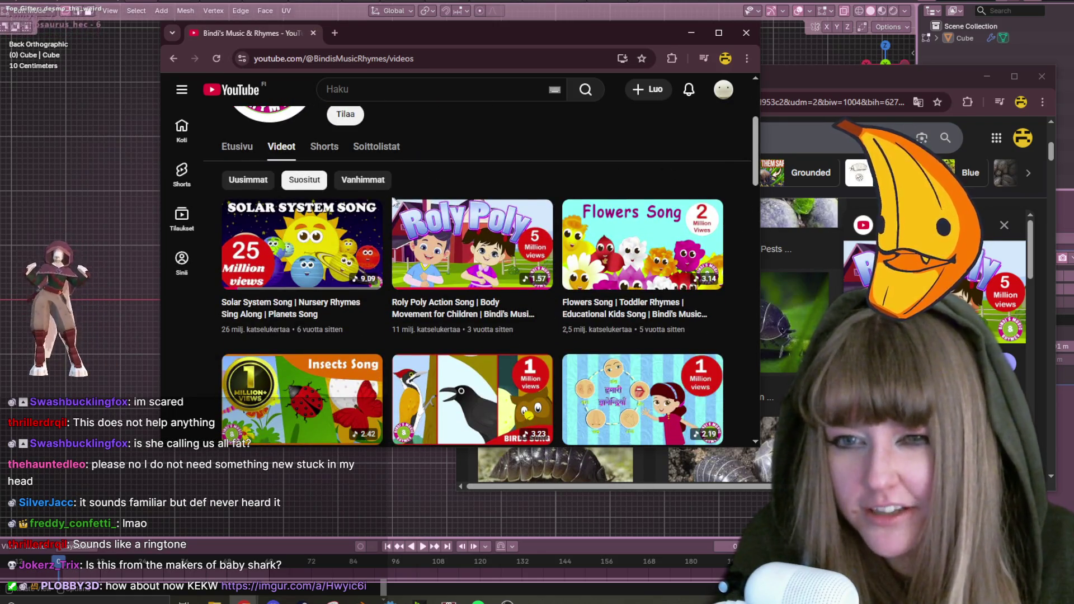
pyautogui.click(472, 244)
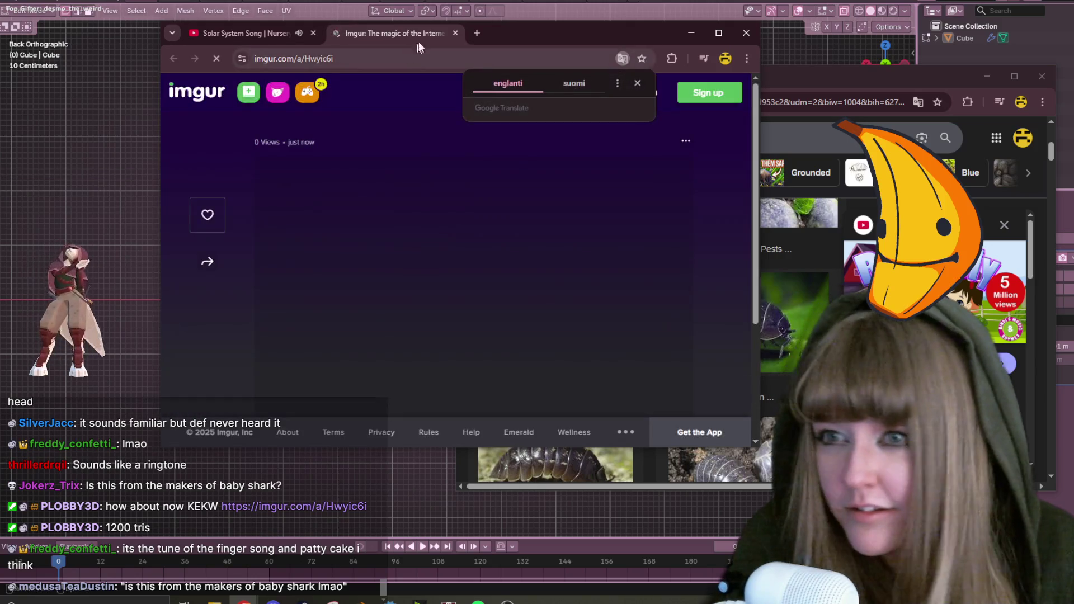
# Dismiss the translation prompt, close the Solar System Song tab, then close the Imgur browser window.
pyautogui.scroll(-1, 578, 218)
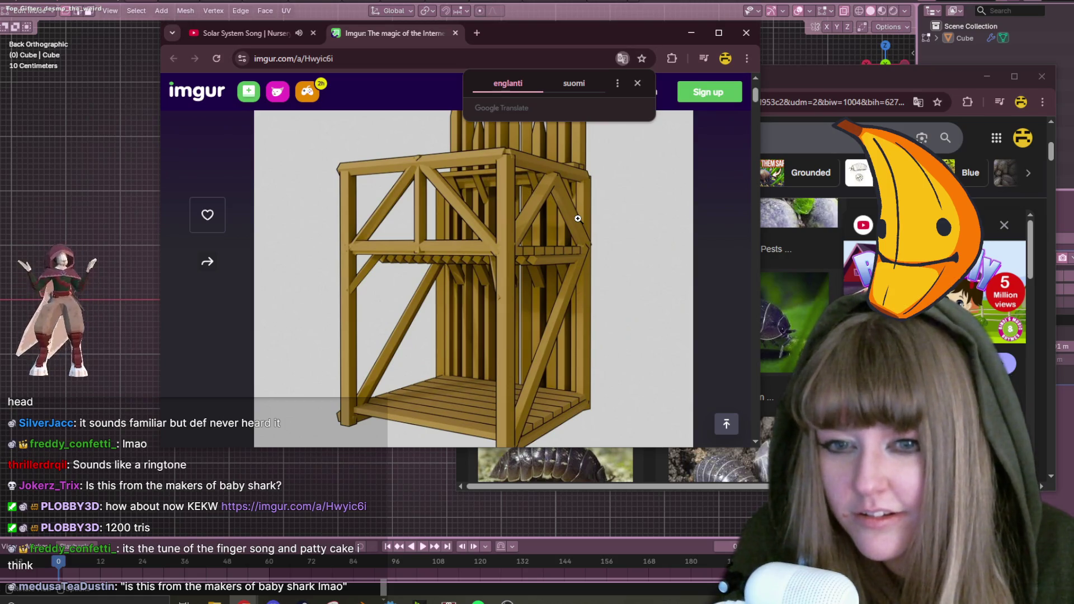
pyautogui.scroll(-1, 576, 217)
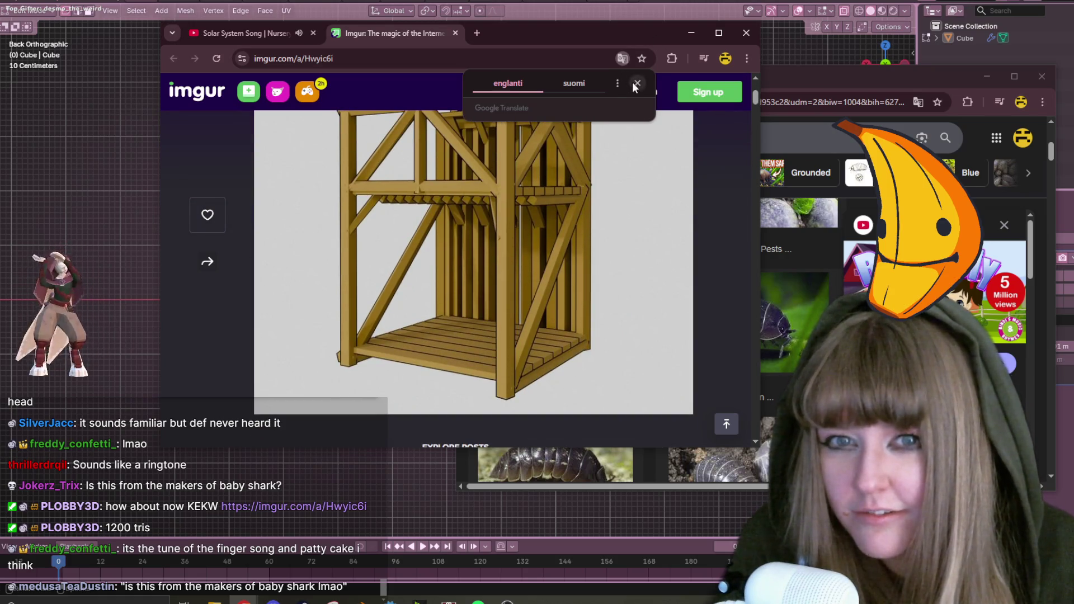
pyautogui.click(637, 84)
pyautogui.scroll(2, 606, 218)
pyautogui.click(315, 43)
pyautogui.click(313, 33)
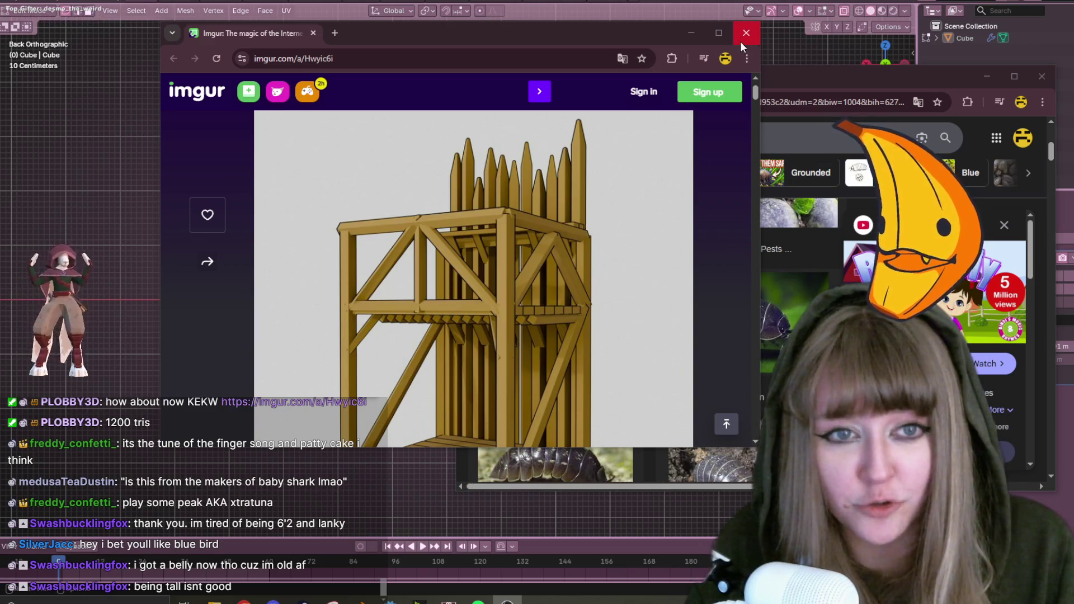
pyautogui.click(740, 39)
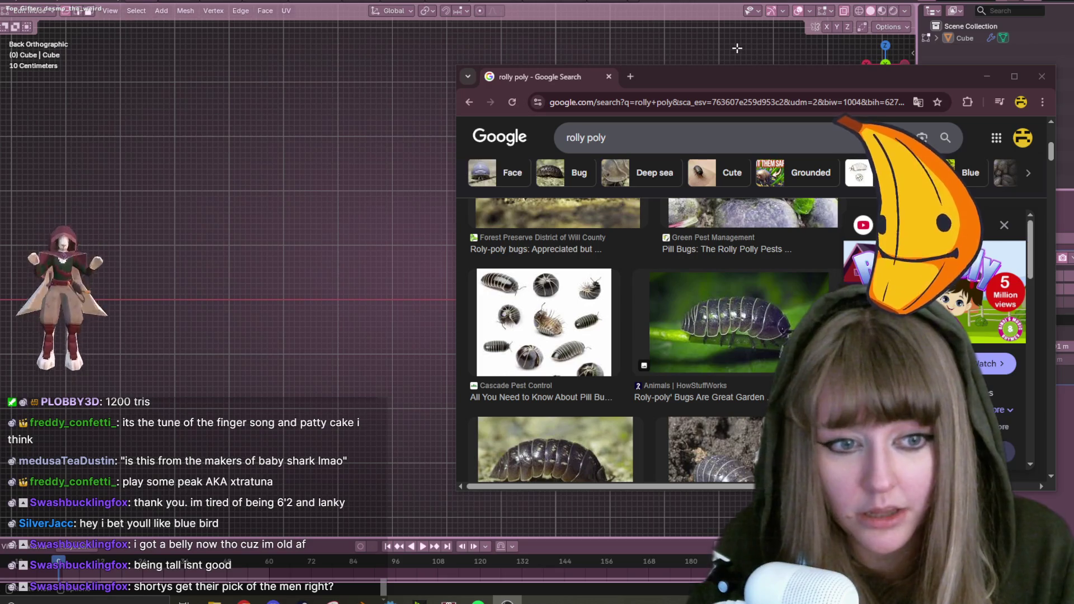
# Close the promoted YouTube side panel, scroll the 'rolly poly' results, and preview the first image.
pyautogui.click(1004, 224)
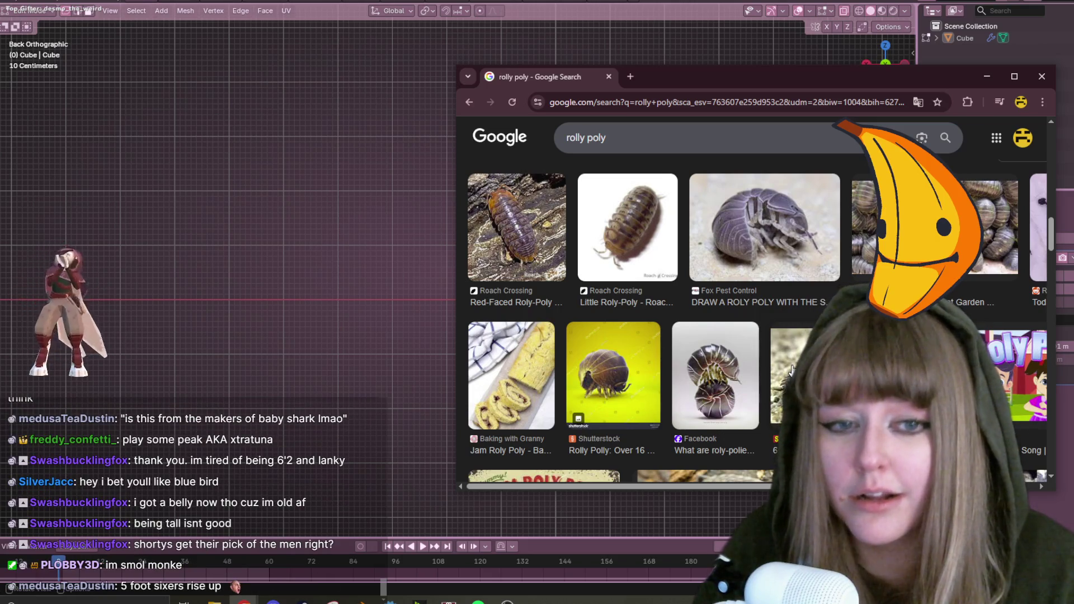
pyautogui.scroll(-5, 729, 339)
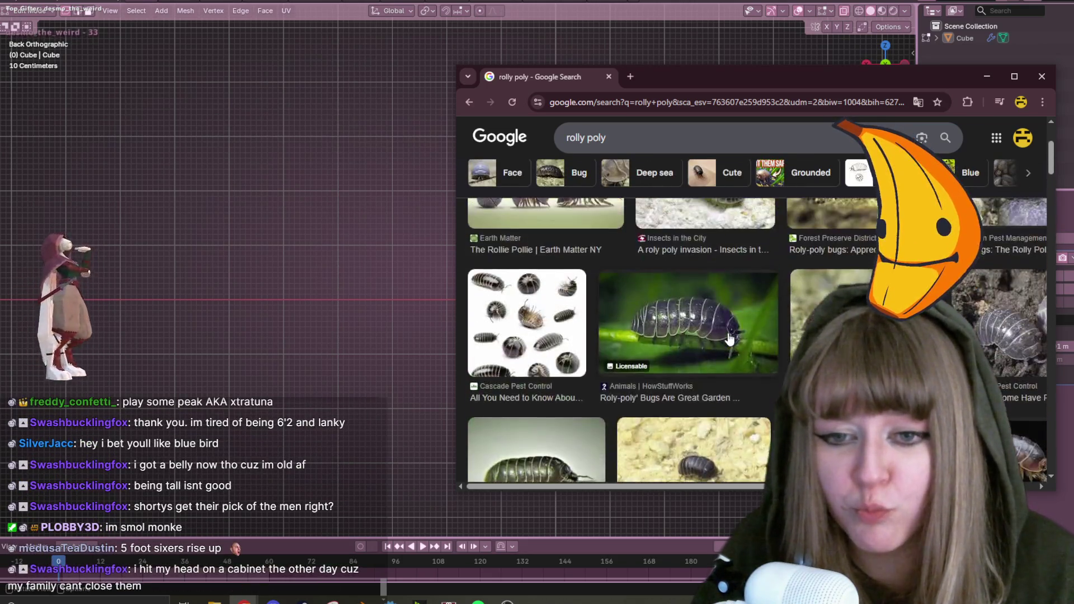
pyautogui.scroll(3, 729, 339)
pyautogui.click(592, 331)
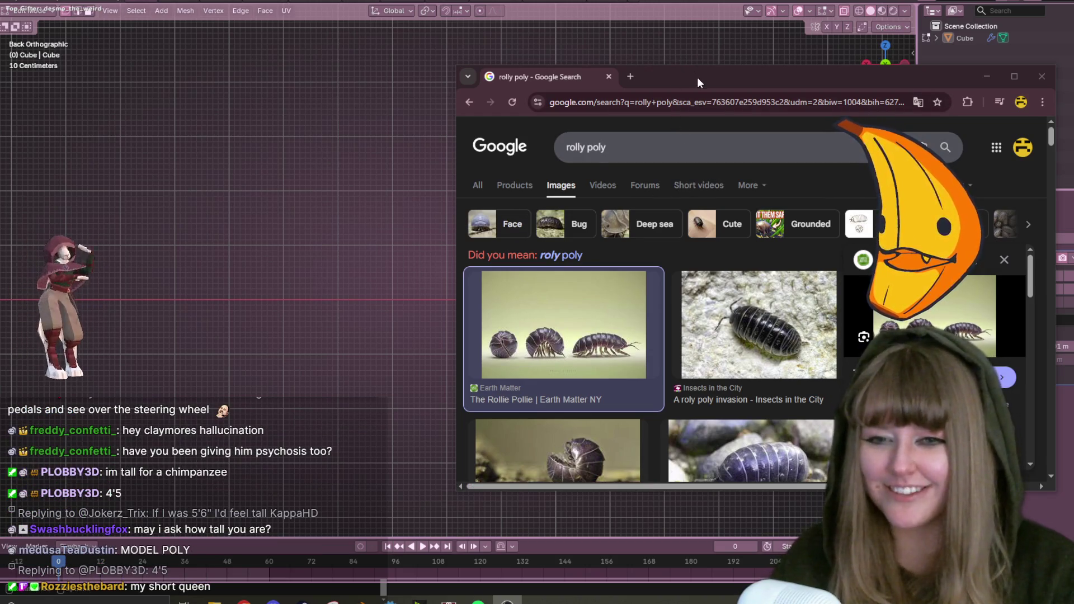
# Minimize Chrome with Win+Down to return to Blender.
pyautogui.press('super+Down')
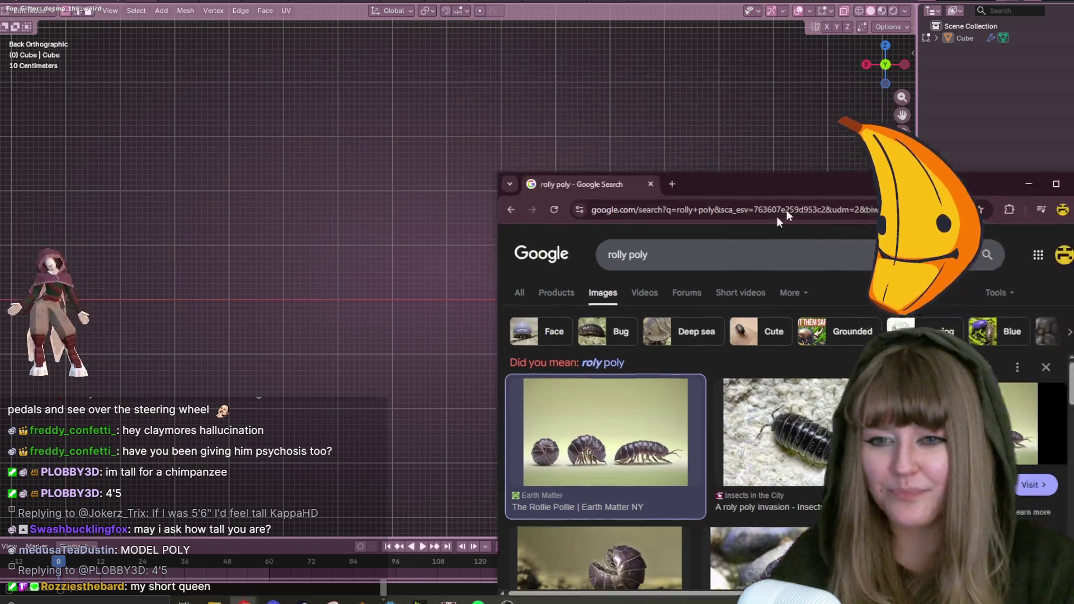
# Switch to a straight side orthographic view of the plane, centred in the viewport.
pyautogui.click(894, 64)
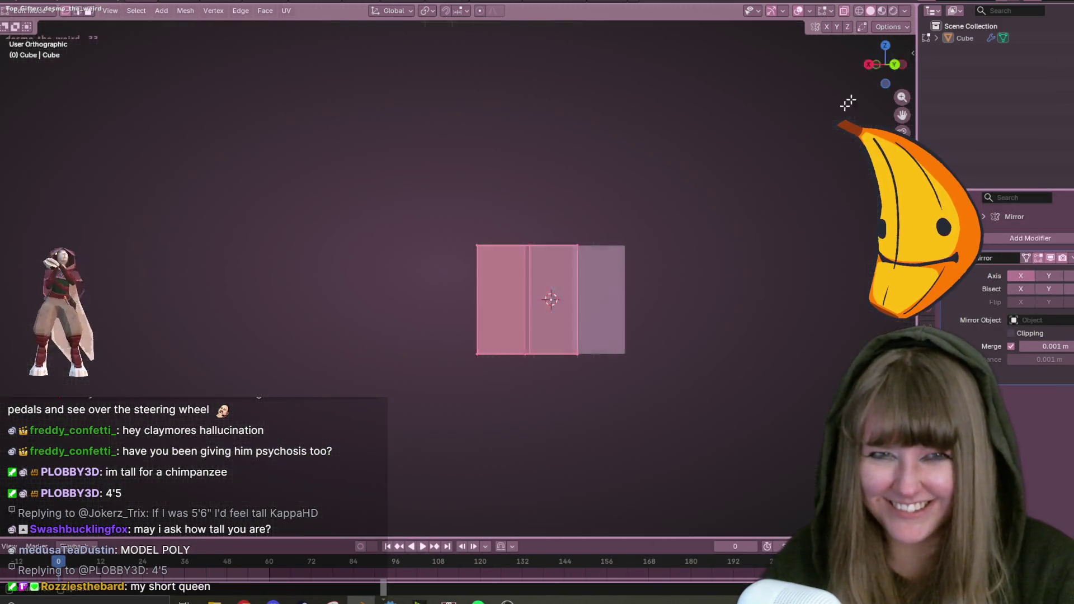
pyautogui.click(893, 66)
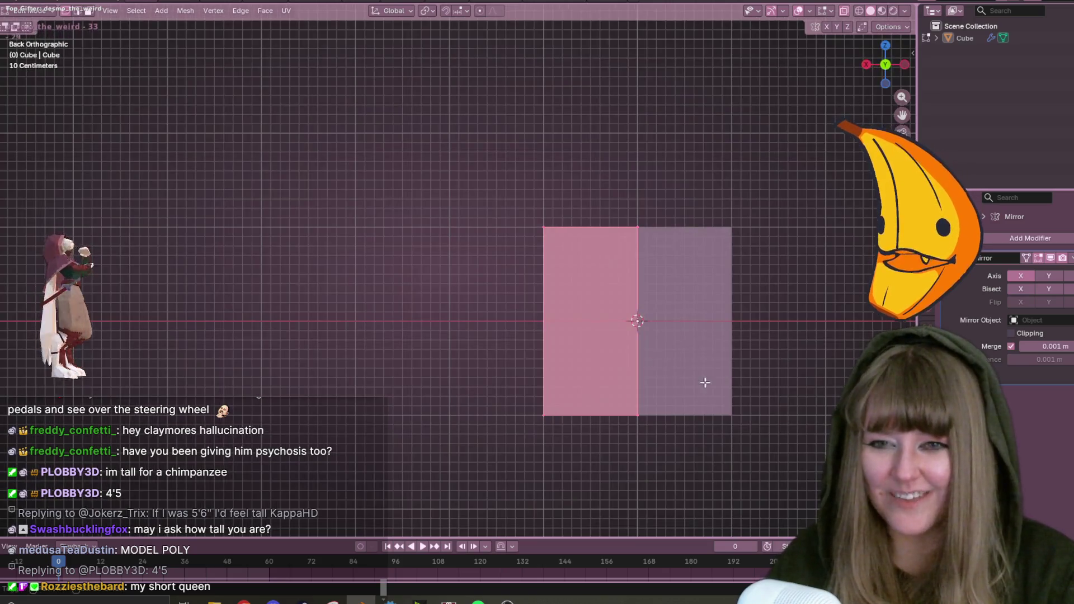
pyautogui.keyDown('shift'); pyautogui.moveTo(703, 384); pyautogui.dragTo(575, 262, button='middle'); pyautogui.keyUp('shift')
pyautogui.click(872, 65)
pyautogui.keyDown('shift'); pyautogui.moveTo(599, 163); pyautogui.dragTo(594, 236, button='middle'); pyautogui.keyUp('shift')
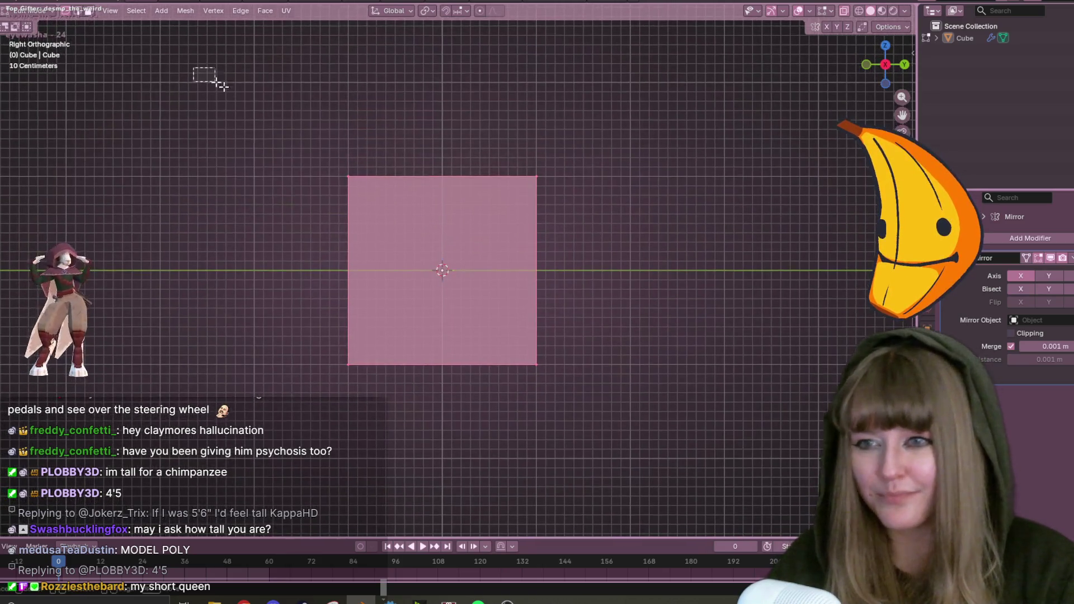
# Slide the top edge down to halve the plane, then raise it onto the horizontal axis.
pyautogui.hotkey('shift', 'v')
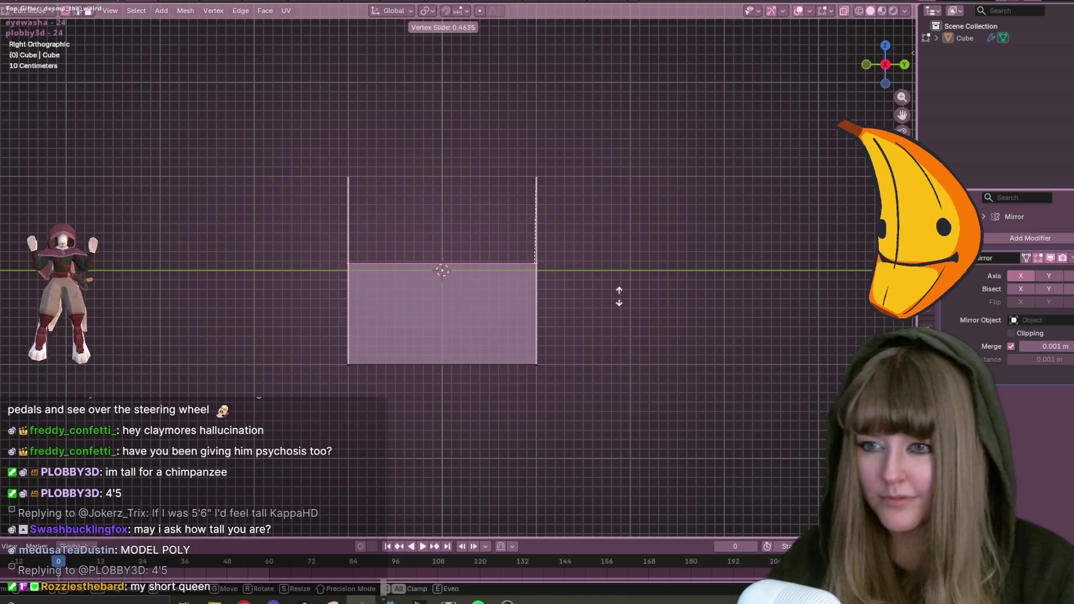
pyautogui.click(616, 312)
pyautogui.moveTo(190, 231)
pyautogui.mouseDown()
pyautogui.moveTo(336, 297)
pyautogui.moveTo(589, 444)
pyautogui.mouseUp()
pyautogui.press('g')
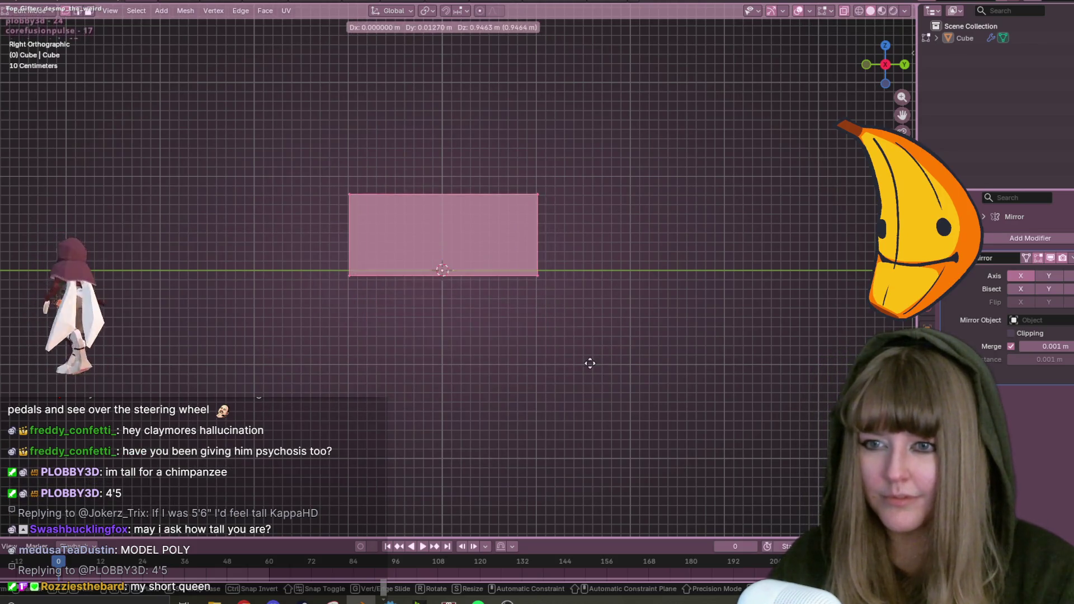
pyautogui.click(589, 360)
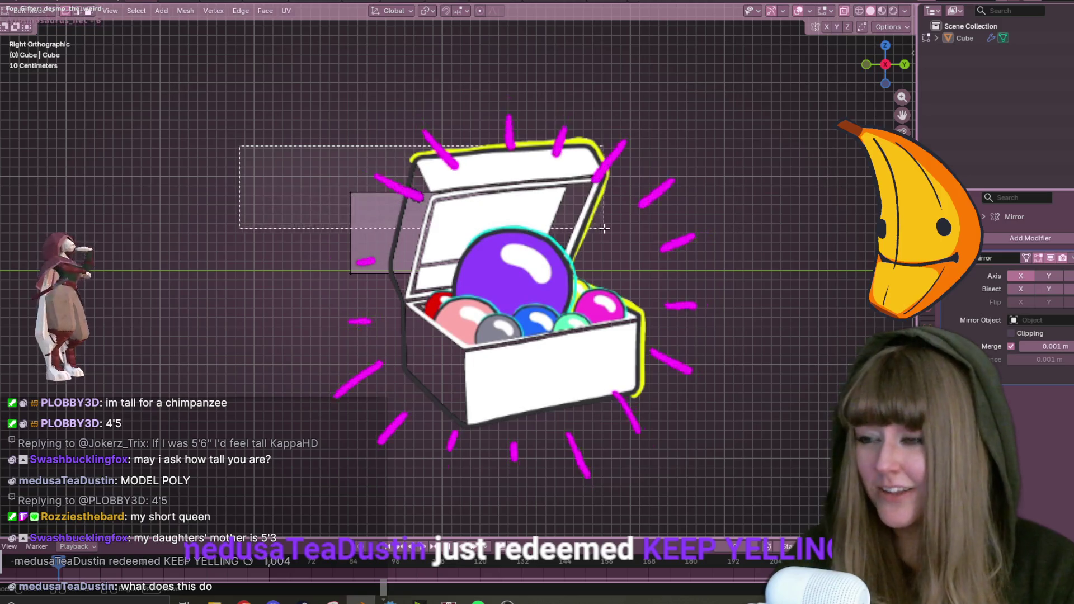
pyautogui.keyDown('shift'); pyautogui.moveTo(363, 152); pyautogui.dragTo(305, 199, button='middle'); pyautogui.keyUp('shift')
pyautogui.click(291, 186)
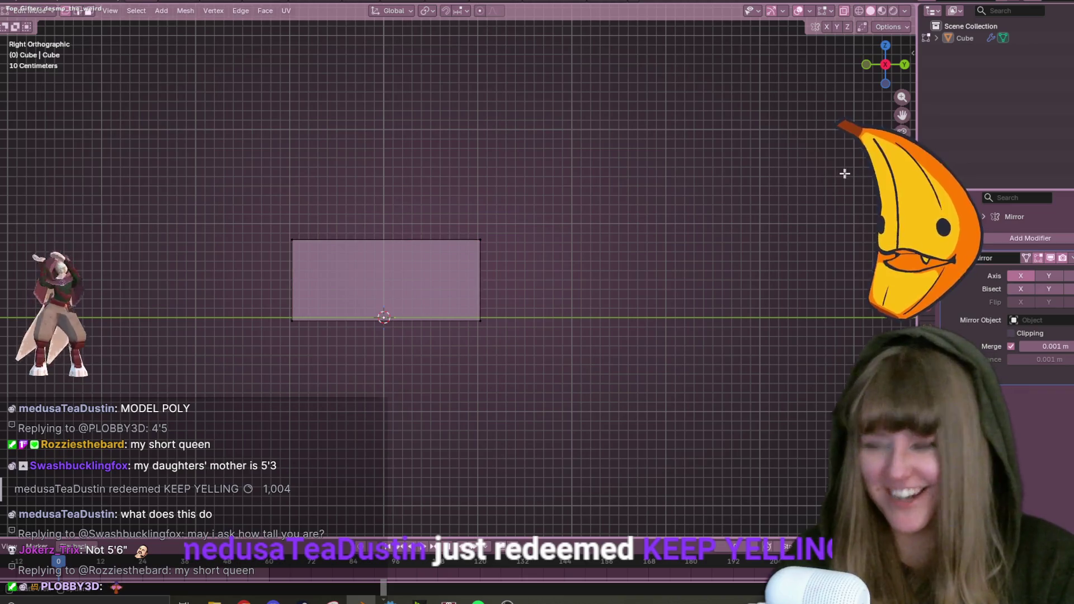
# Lower the plane's top edge further to shorten it.
pyautogui.moveTo(174, 163); pyautogui.dragTo(578, 302)
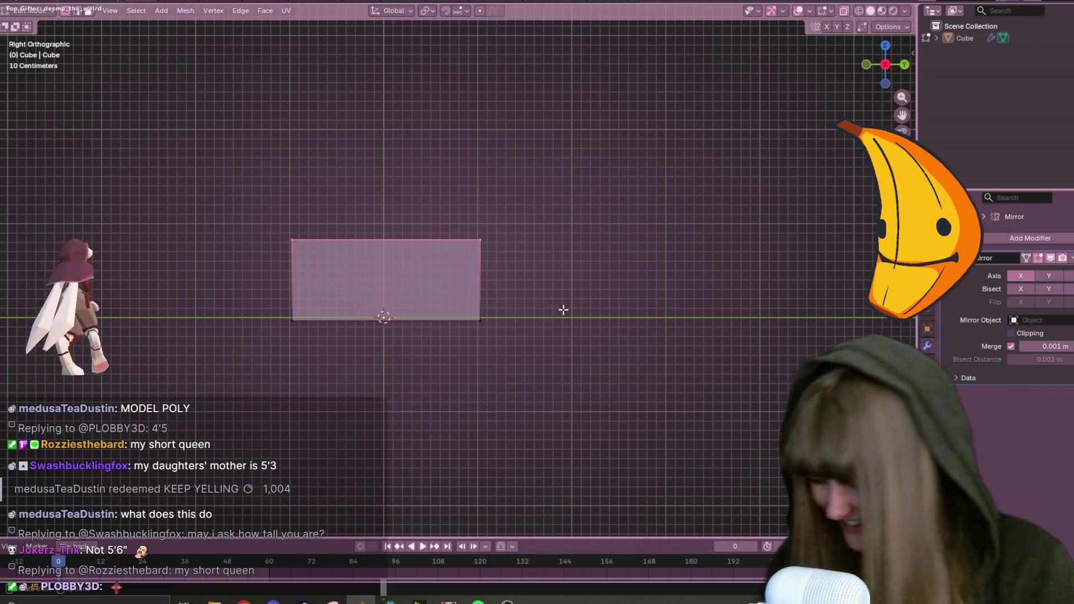
pyautogui.press('g')
pyautogui.click(578, 322)
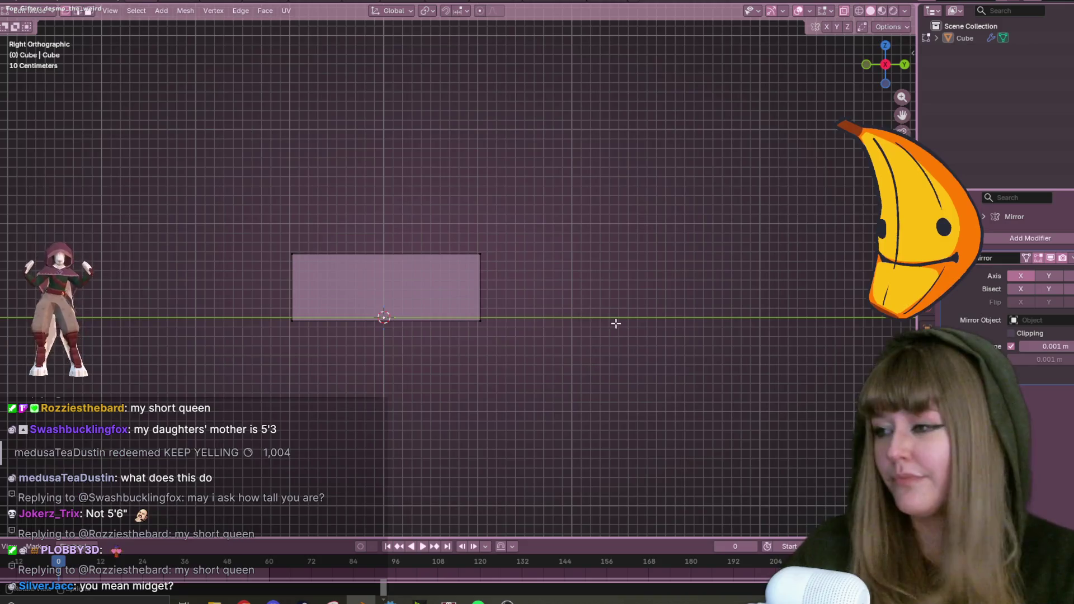
pyautogui.scroll(2, 616, 323)
pyautogui.keyDown('shift'); pyautogui.moveTo(619, 319); pyautogui.dragTo(631, 286, button='middle'); pyautogui.keyUp('shift')
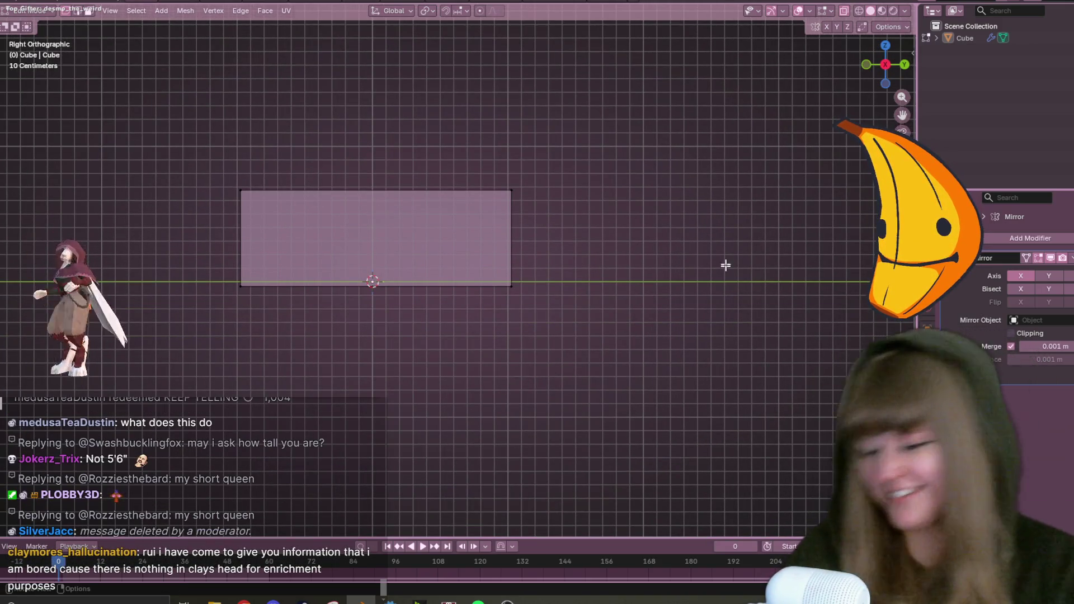
# Try a four-way loop cut across the face, then undo it.
pyautogui.hotkey('ctrl', 'r')
pyautogui.scroll(3, 383, 257)
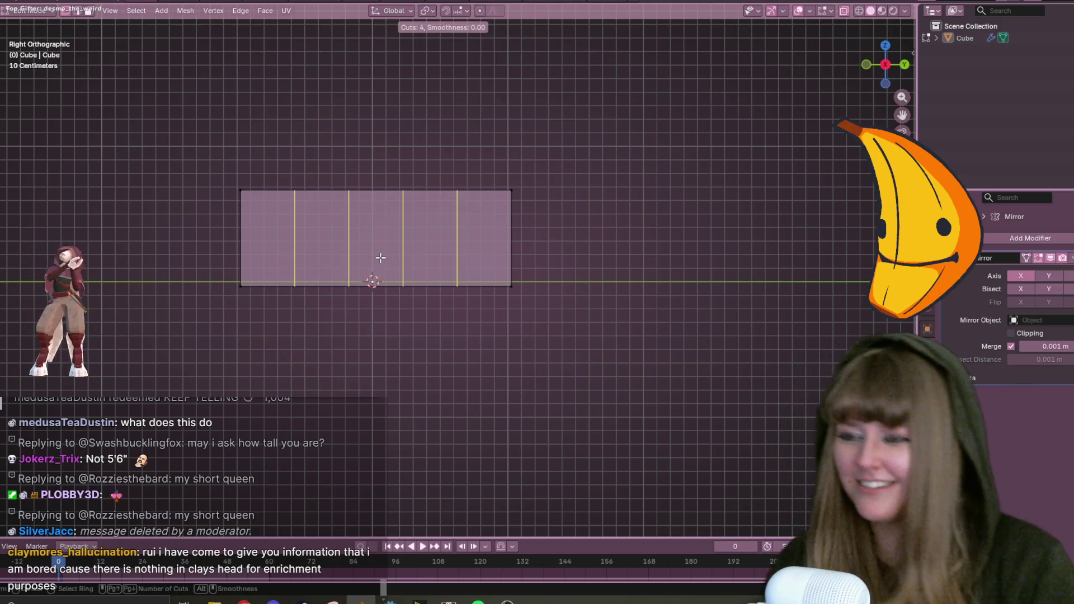
pyautogui.rightClick(382, 257)
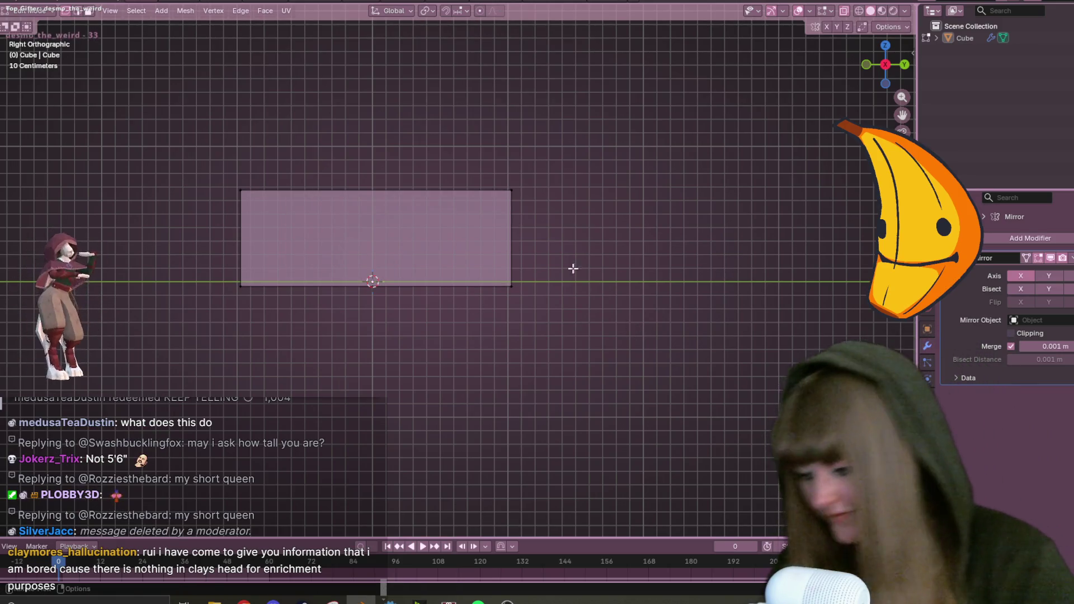
pyautogui.hotkey('ctrl', 'r')
pyautogui.scroll(3, 432, 250)
pyautogui.click(434, 251)
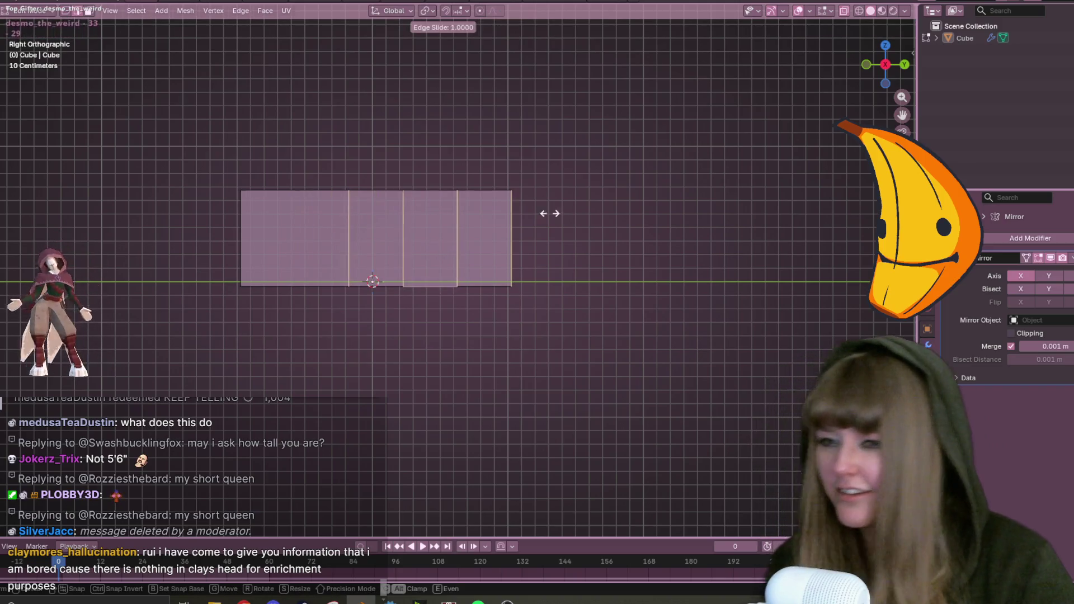
pyautogui.hotkey('ctrl', 'z')
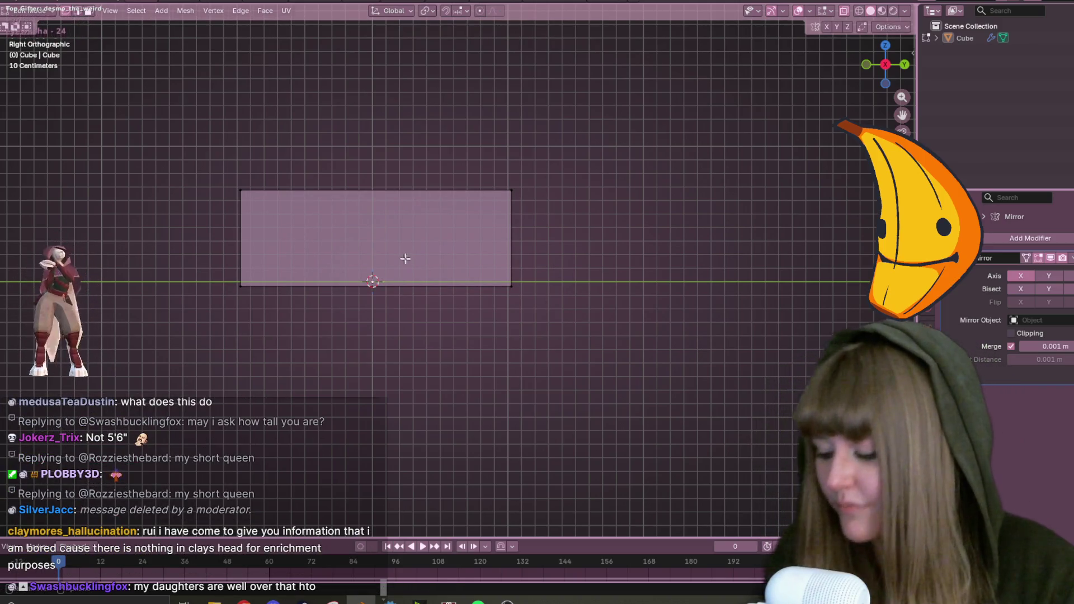
# Add six evenly spaced vertical loop cuts across the face and deselect them.
pyautogui.hotkey('ctrl', 'r')
pyautogui.scroll(3, 429, 267)
pyautogui.click(429, 267)
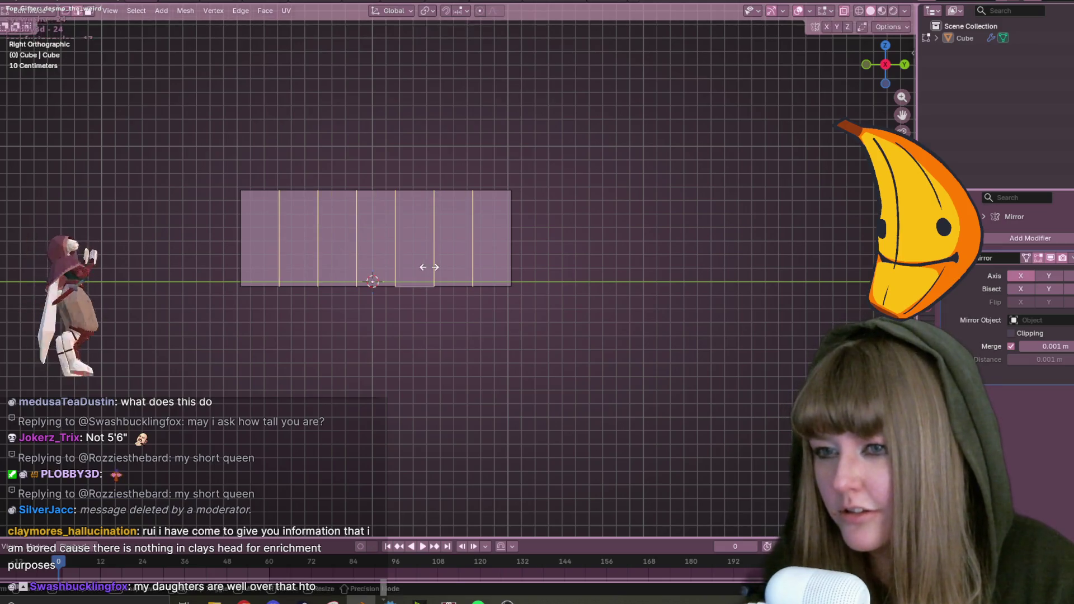
pyautogui.rightClick(429, 268)
pyautogui.click(674, 212)
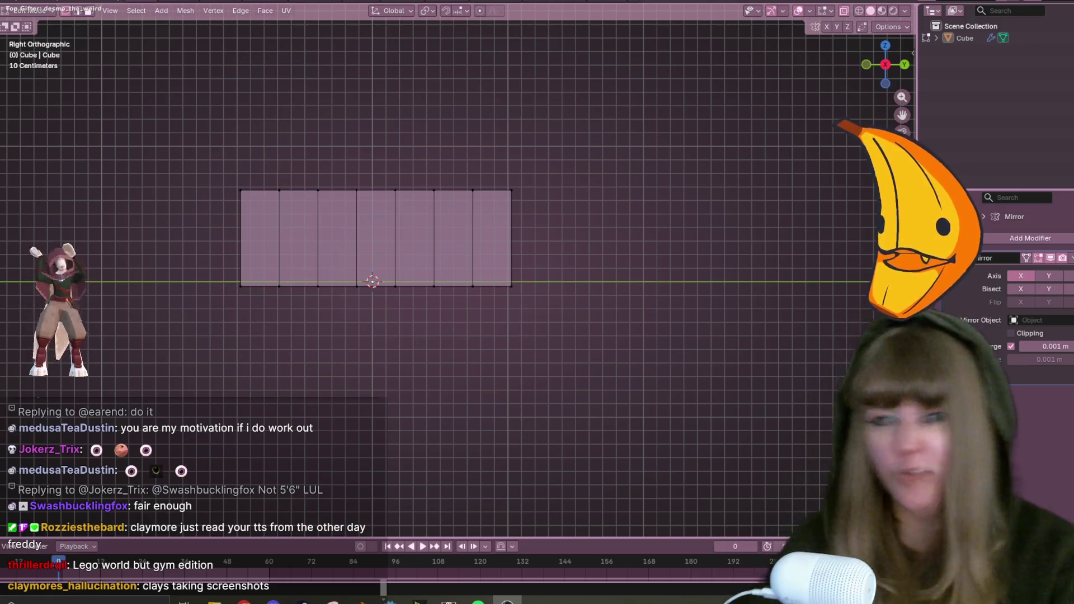
# Box-select the top-left corner vertex in the right orthographic view.
pyautogui.moveTo(151, 140); pyautogui.dragTo(248, 243)
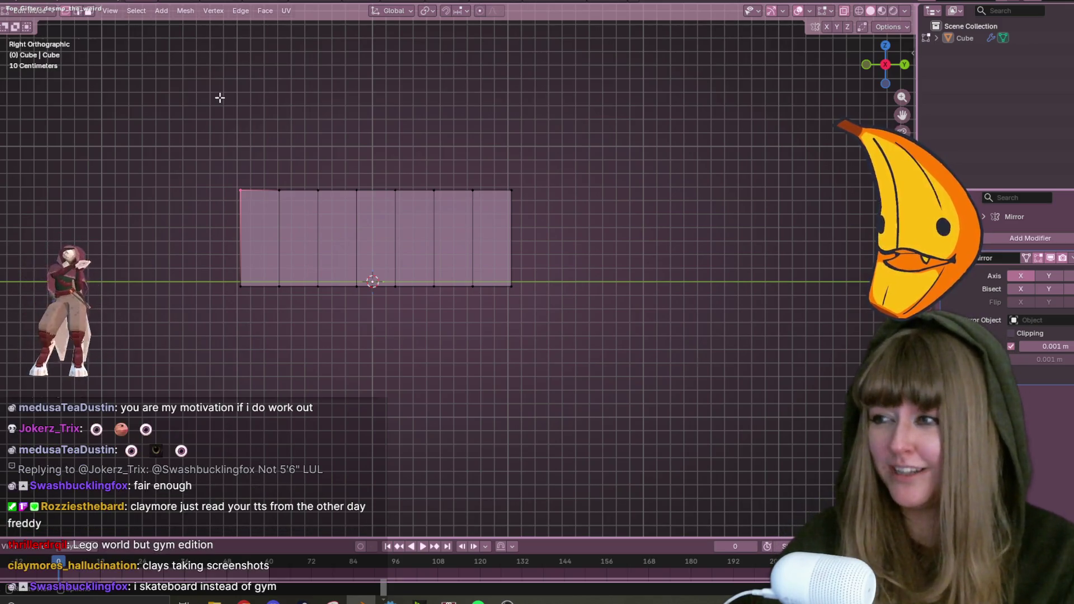
# Slide the top-left corner vertex along the top edge, then drop it lower for a slanted side.
pyautogui.scroll(1, 478, 302)
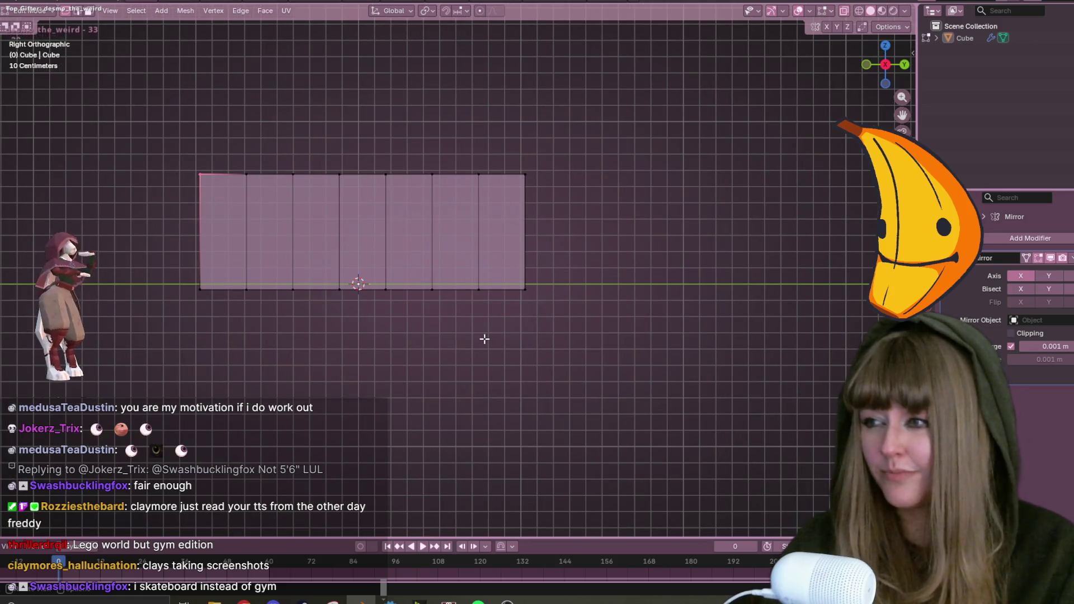
pyautogui.keyDown('shift'); pyautogui.moveTo(386, 293); pyautogui.dragTo(470, 304, button='middle'); pyautogui.keyUp('shift')
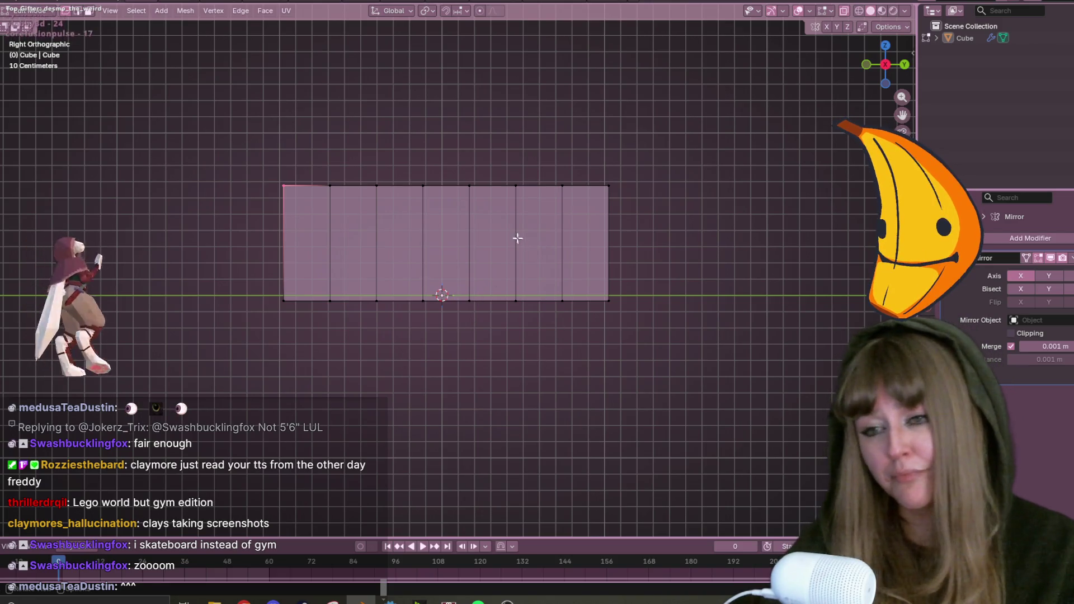
pyautogui.scroll(1, 348, 110)
pyautogui.keyDown('ctrl'); pyautogui.hscroll(-3, 358, 144); pyautogui.keyUp('ctrl')
pyautogui.scroll(-1, 302, 153)
pyautogui.keyDown('ctrl'); pyautogui.hscroll(3, 246, 217); pyautogui.keyUp('ctrl')
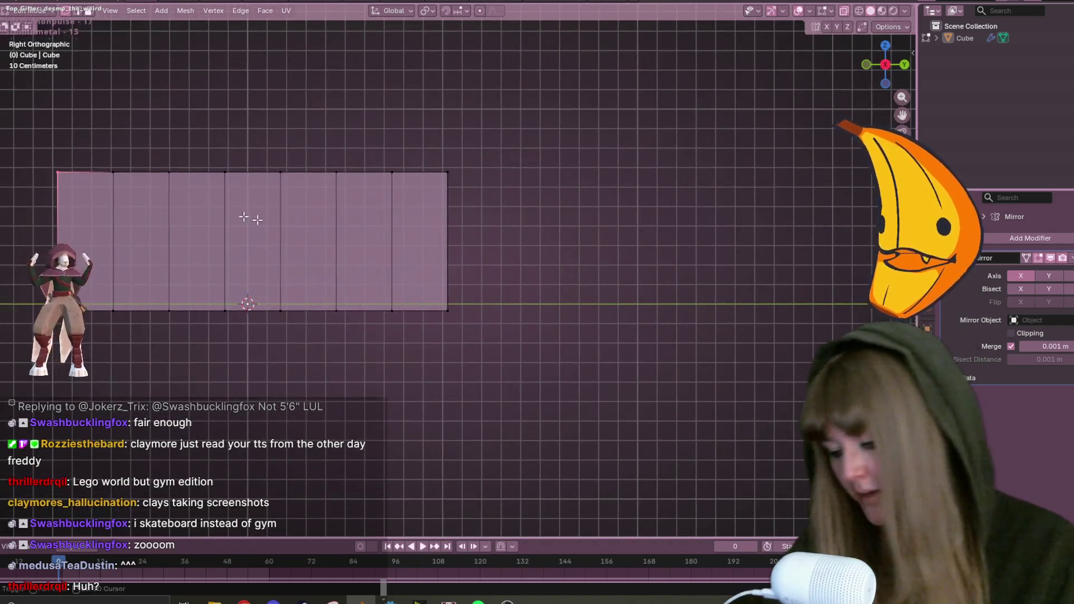
pyautogui.press('g')
pyautogui.press('g')
pyautogui.click(42, 138)
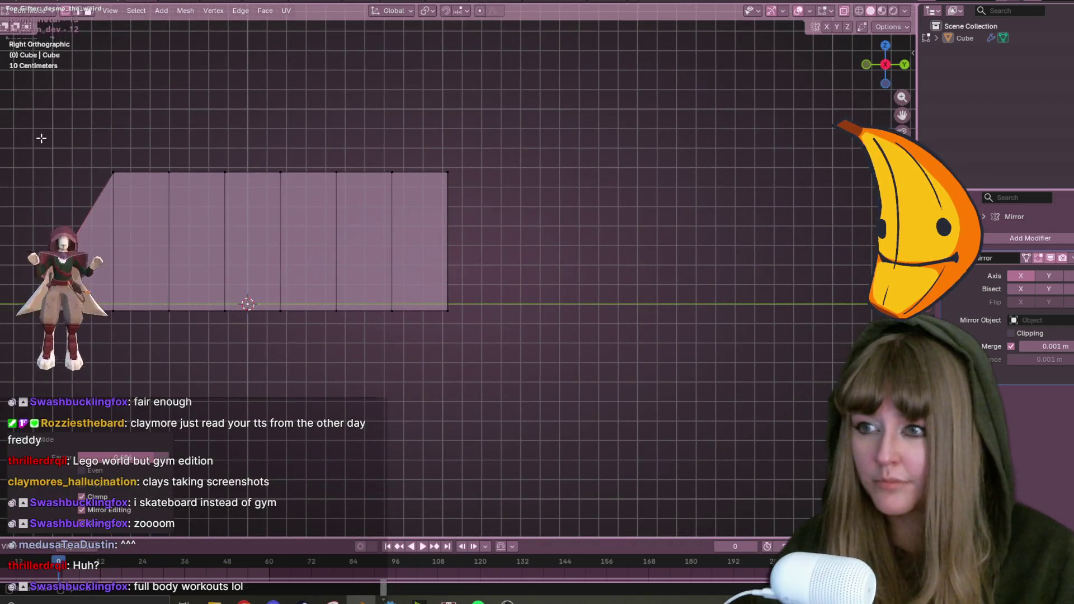
pyautogui.press('g')
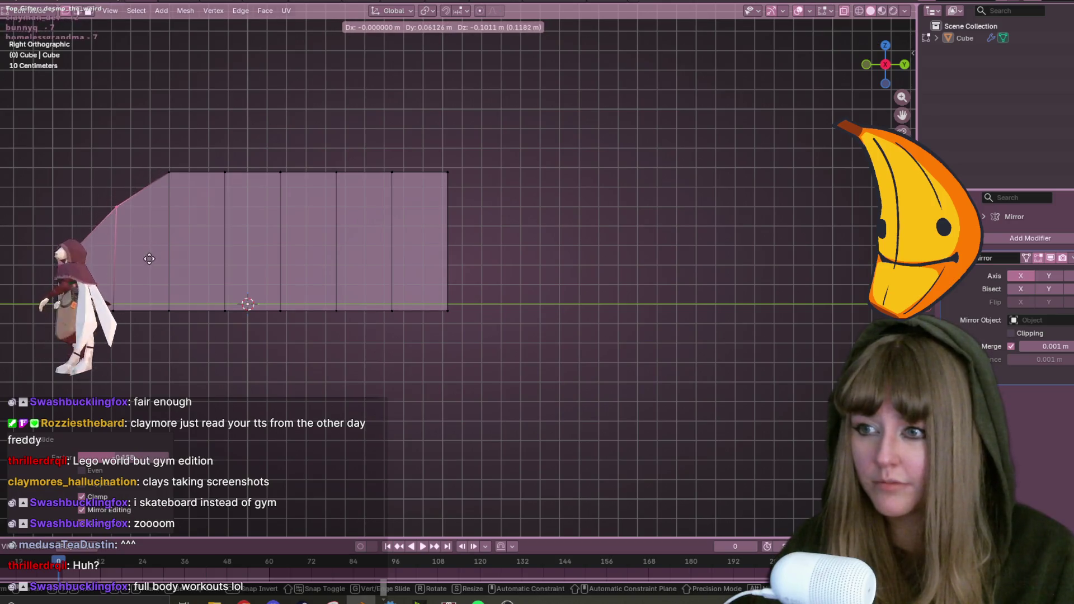
pyautogui.click(149, 258)
pyautogui.moveTo(162, 242)
pyautogui.mouseDown(button='middle')
pyautogui.moveTo(318, 319)
pyautogui.moveTo(280, 309)
pyautogui.moveTo(275, 320)
pyautogui.moveTo(252, 303)
pyautogui.moveTo(431, 290)
pyautogui.moveTo(626, 166)
pyautogui.moveTo(409, 121)
pyautogui.moveTo(347, 295)
pyautogui.moveTo(762, 165)
pyautogui.moveTo(554, 189)
pyautogui.moveTo(400, 271)
pyautogui.moveTo(571, 292)
pyautogui.moveTo(559, 280)
pyautogui.mouseUp(button='middle')
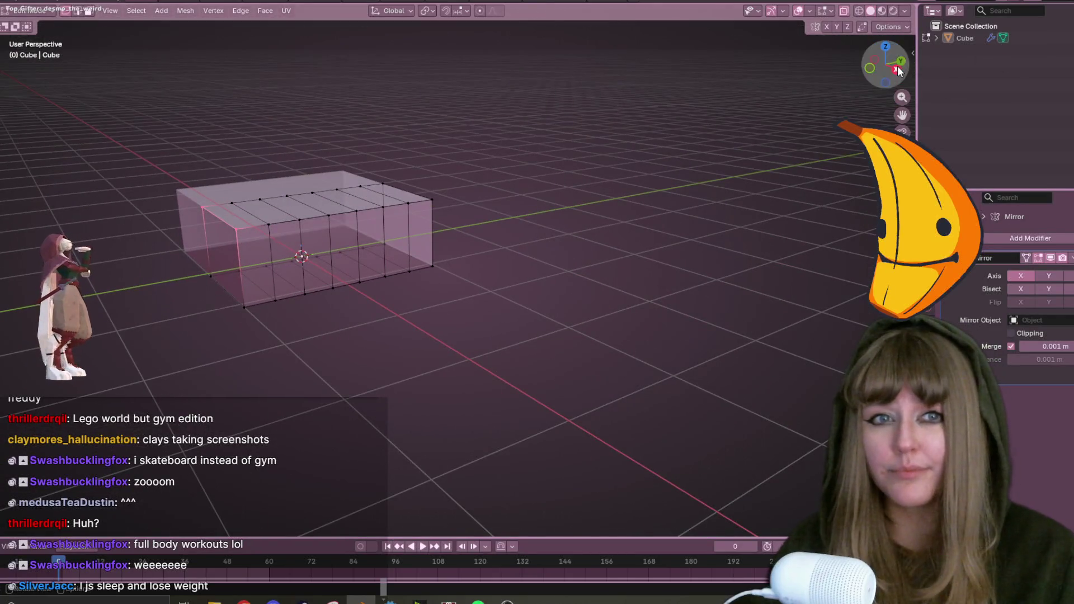
# From the right orthographic view, select the top vertices, then the band of side faces.
pyautogui.click(898, 70)
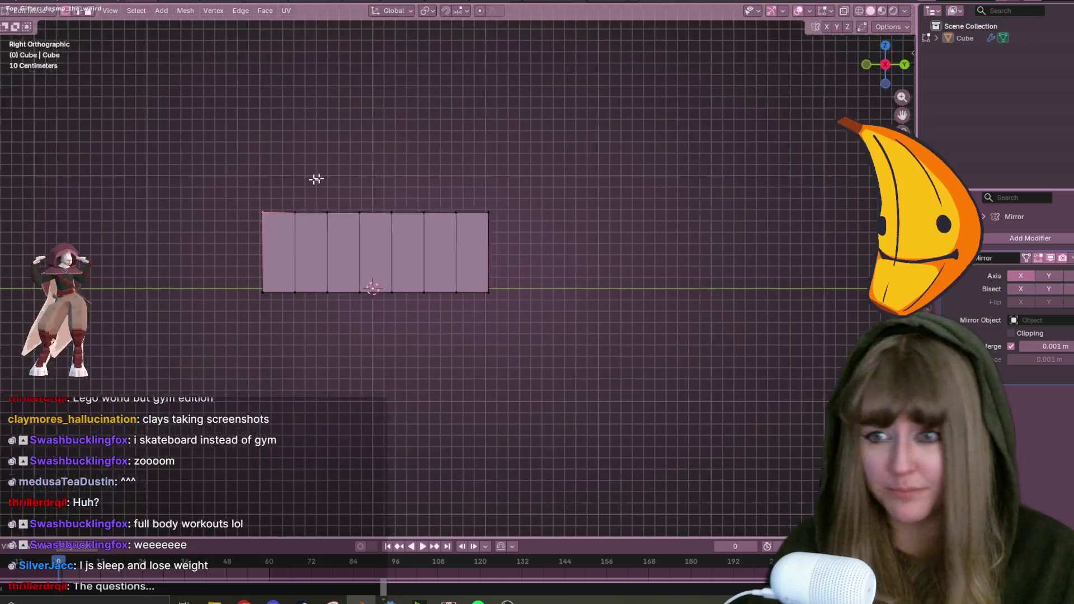
pyautogui.moveTo(209, 158); pyautogui.dragTo(573, 230)
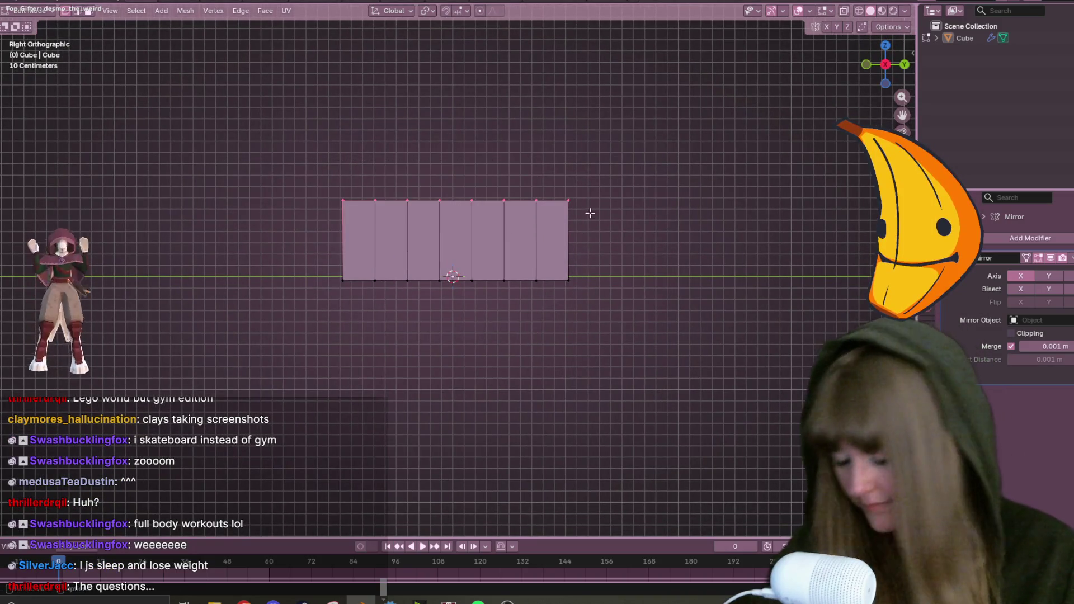
pyautogui.click(592, 214)
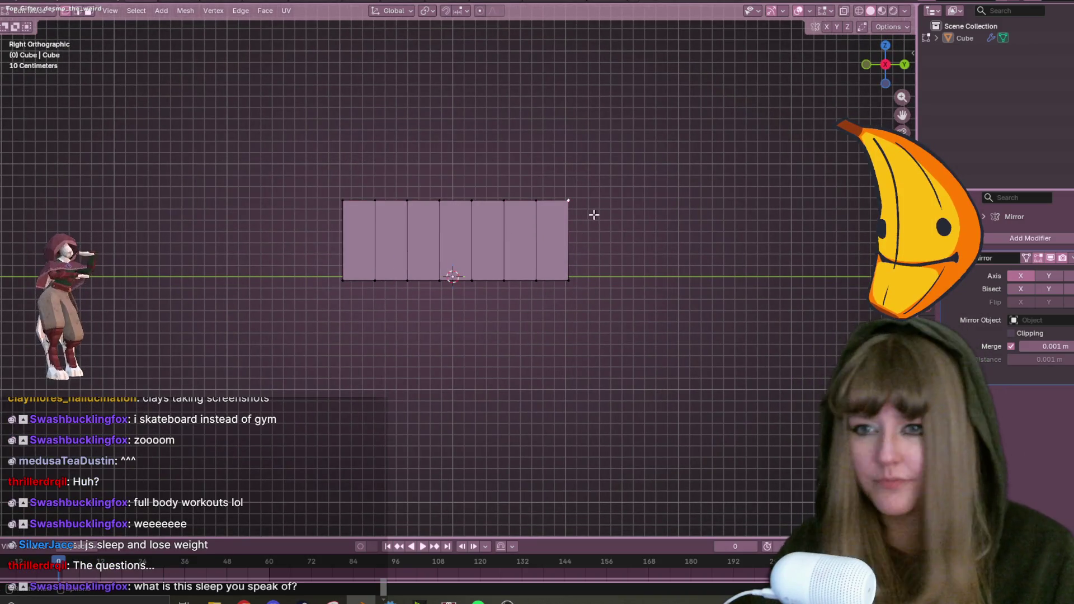
pyautogui.click(537, 209)
pyautogui.moveTo(586, 210); pyautogui.dragTo(518, 240, button='middle')
pyautogui.keyDown('alt'); pyautogui.click(518, 240); pyautogui.keyUp('alt')
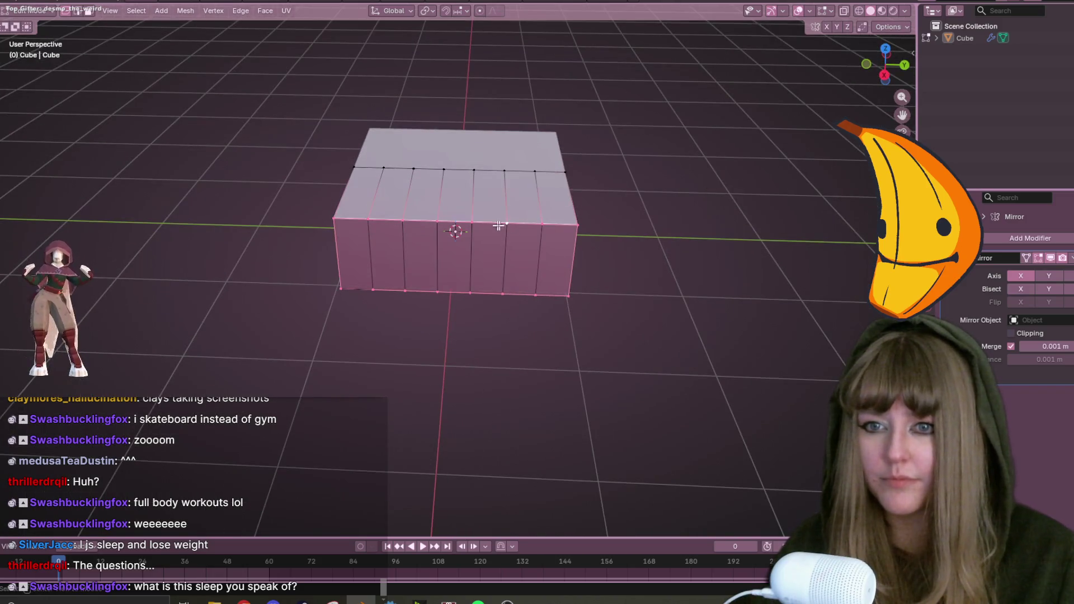
pyautogui.click(883, 75)
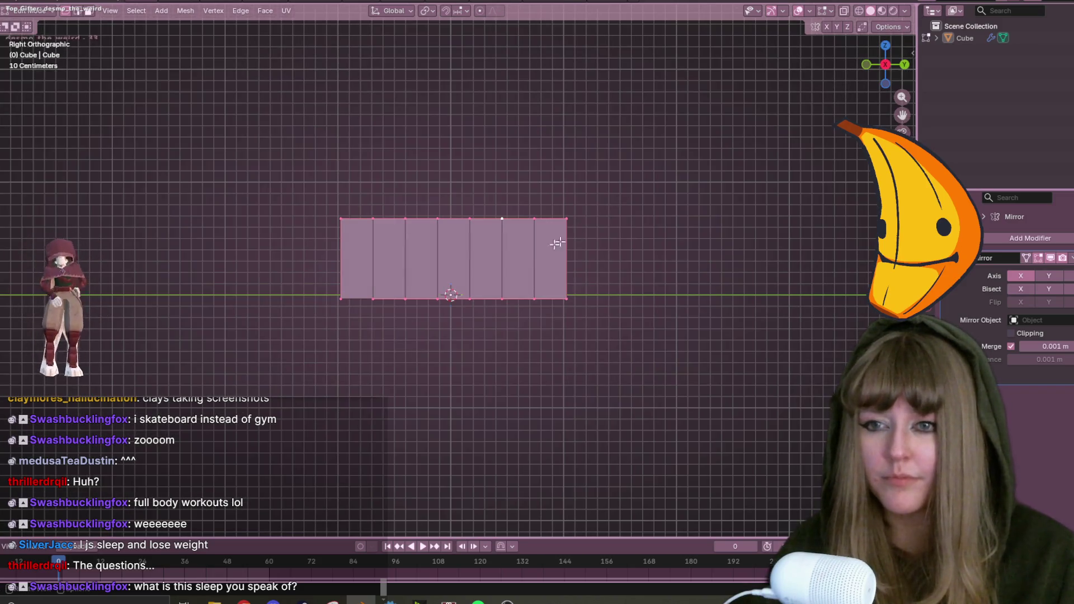
# Extrude the side faces, scale them to about 0.79, and lower them 0.074 m along Z.
pyautogui.press('e')
pyautogui.press('s')
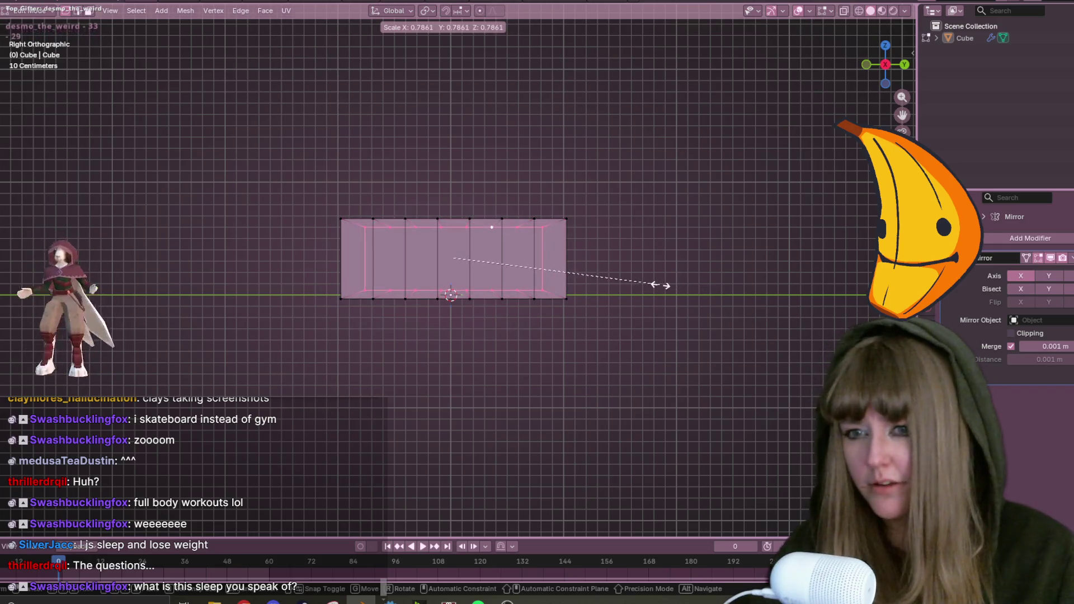
pyautogui.click(657, 285)
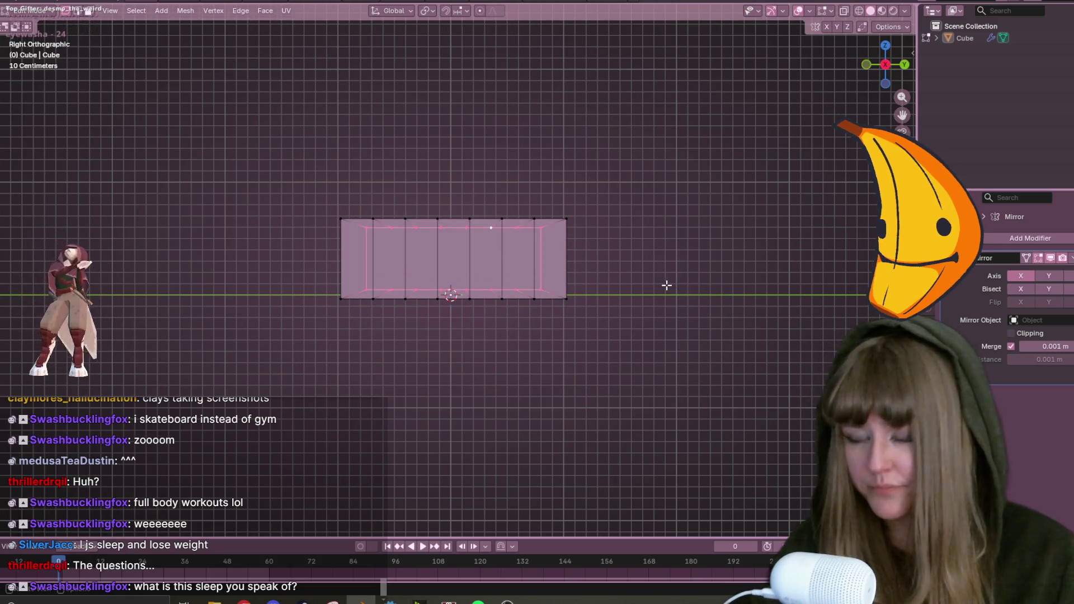
pyautogui.press('g')
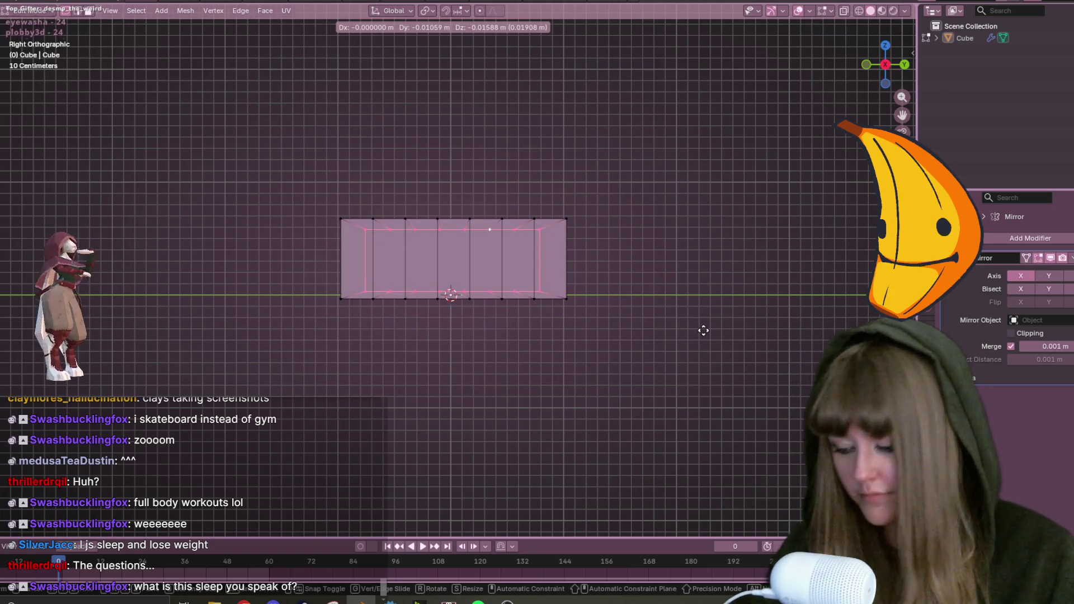
pyautogui.press('z')
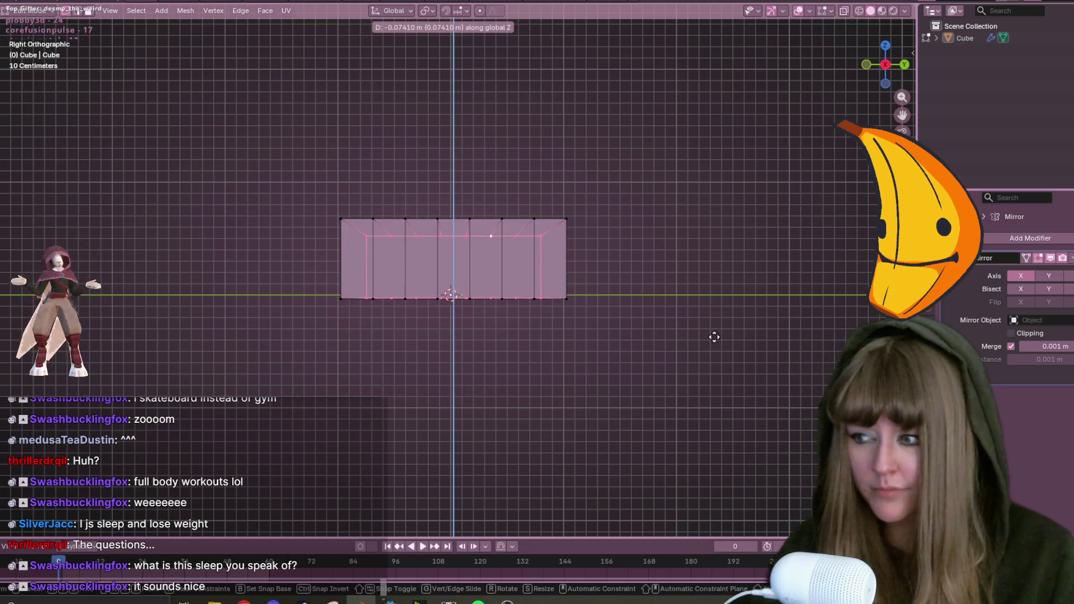
pyautogui.click(714, 336)
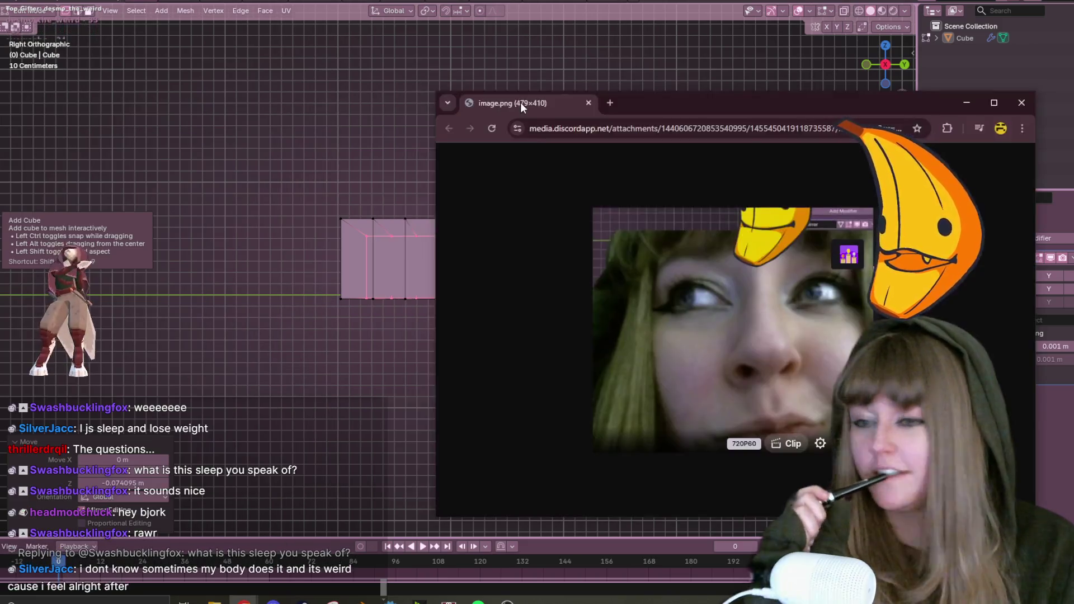
pyautogui.moveTo(520, 102); pyautogui.dragTo(375, 79)
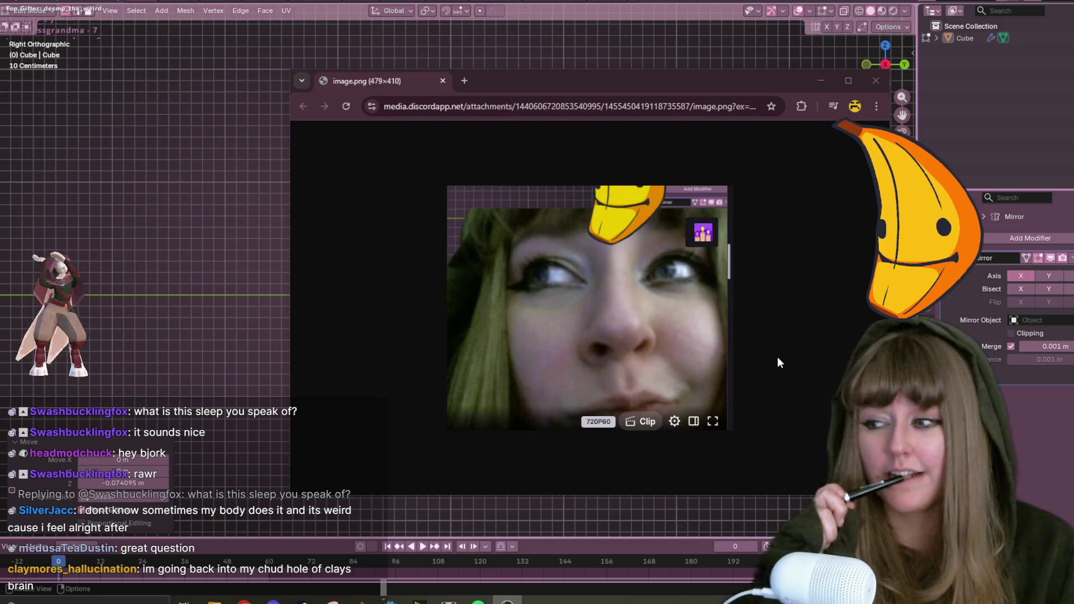
pyautogui.click(639, 266)
pyautogui.rightClick(626, 300)
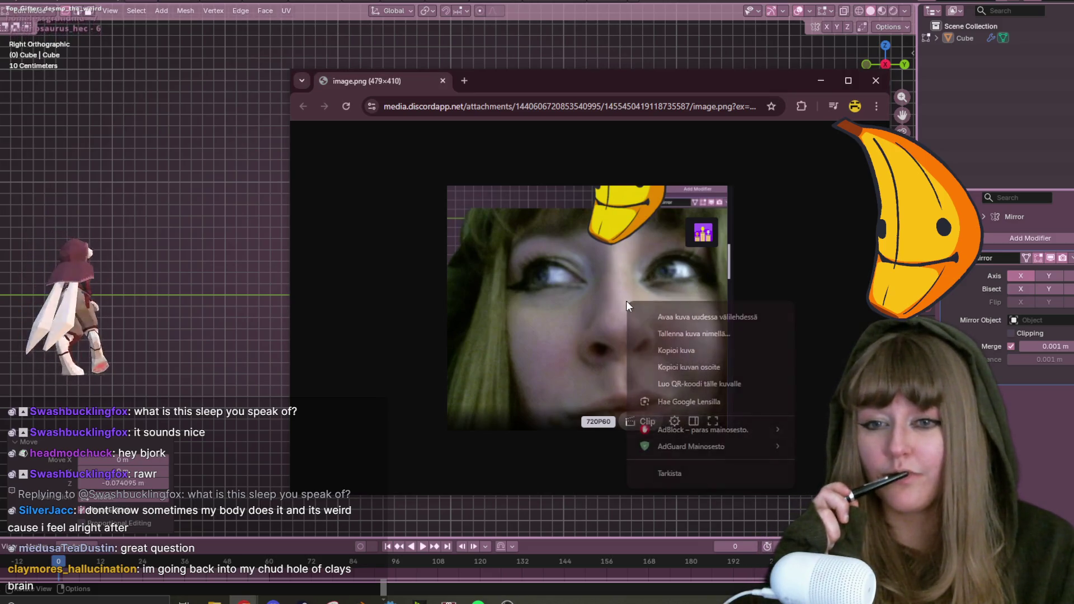
pyautogui.click(584, 268)
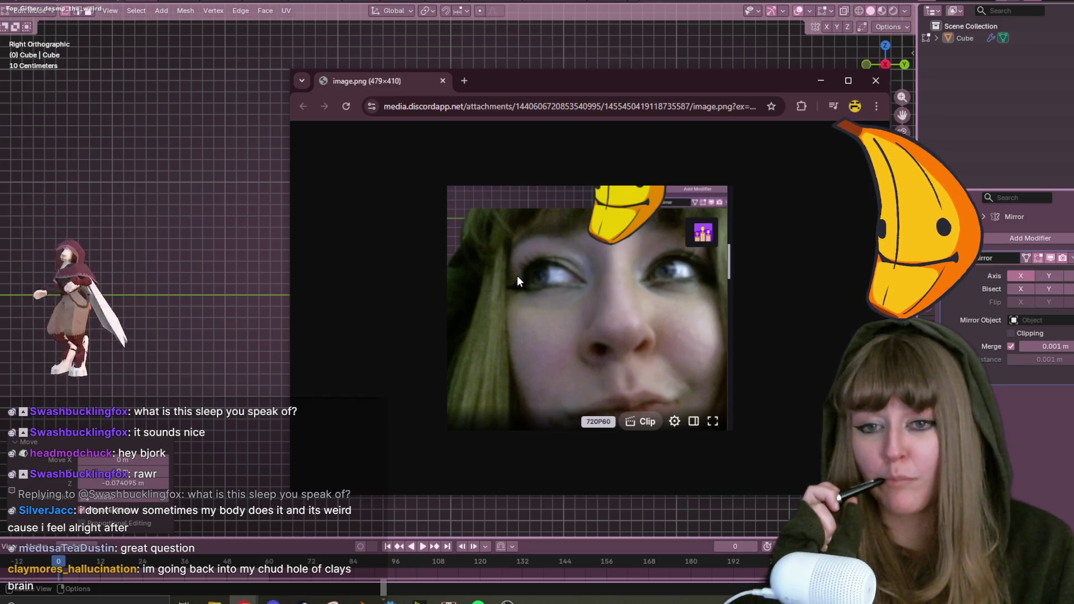
pyautogui.click(879, 88)
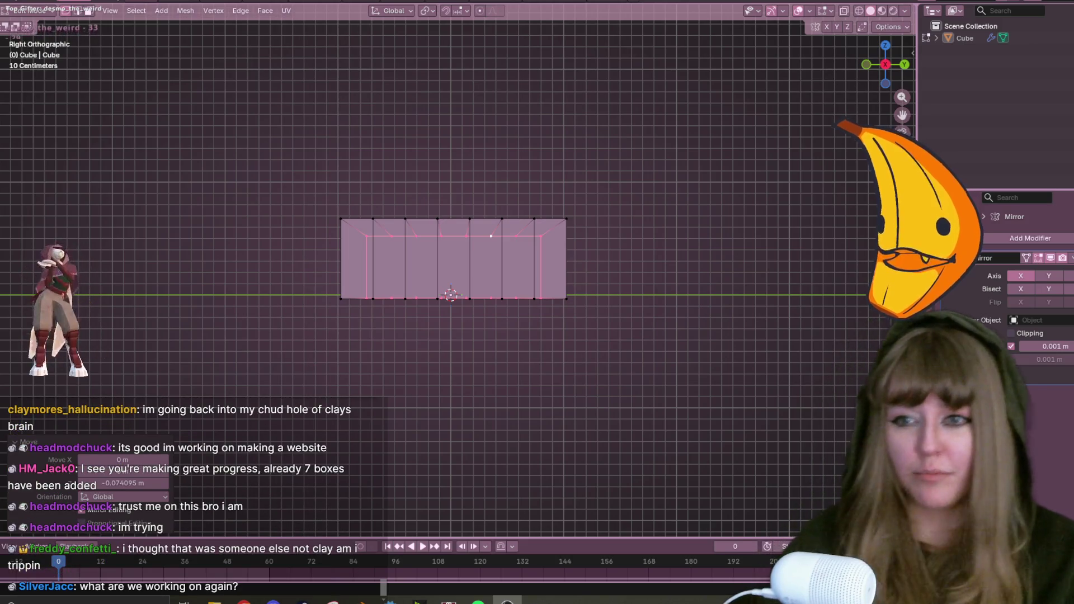
# Undo the extrusion and extra loop cuts, then view the box from the right side.
pyautogui.scroll(1, 481, 240)
pyautogui.moveTo(481, 240); pyautogui.dragTo(504, 282, button='middle')
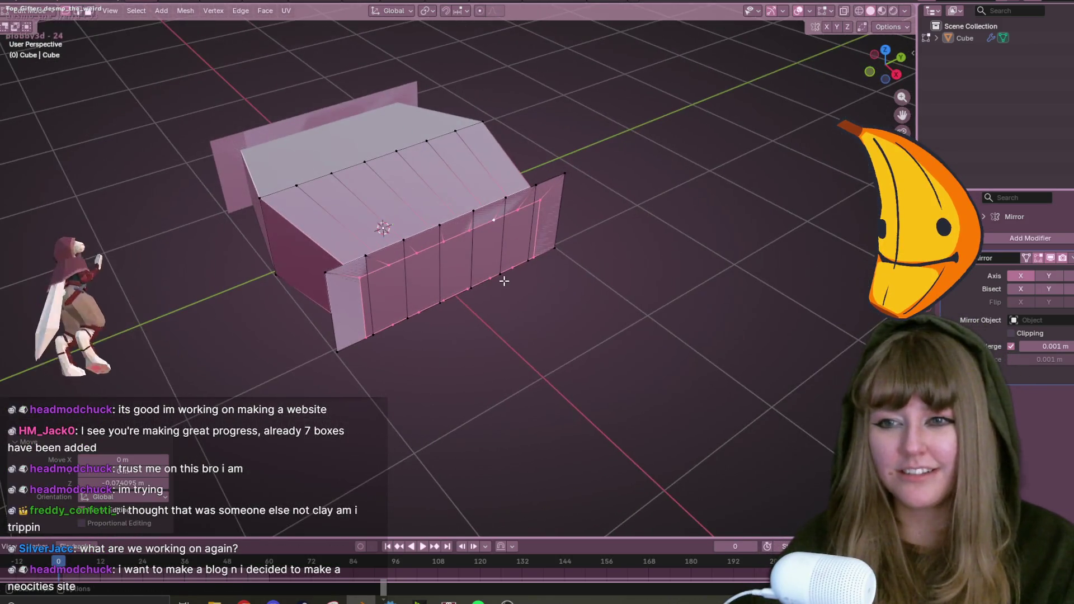
pyautogui.hotkey('ctrl', 'z')
pyautogui.hotkey('ctrl', 'z')
pyautogui.scroll(-2, 504, 282)
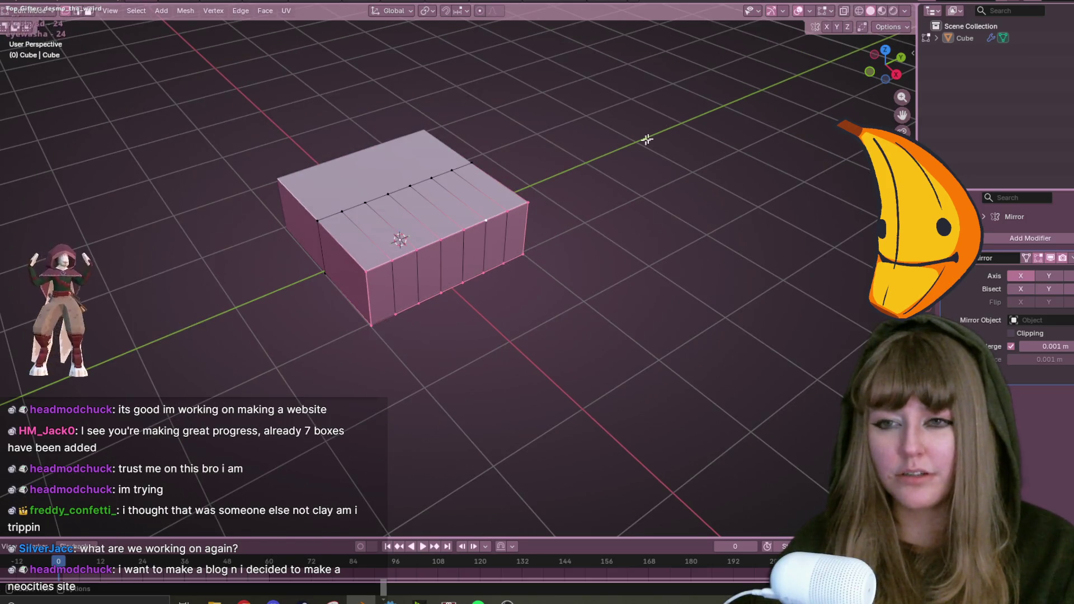
pyautogui.moveTo(633, 151); pyautogui.dragTo(731, 204, button='middle')
pyautogui.hotkey('ctrl', 'z')
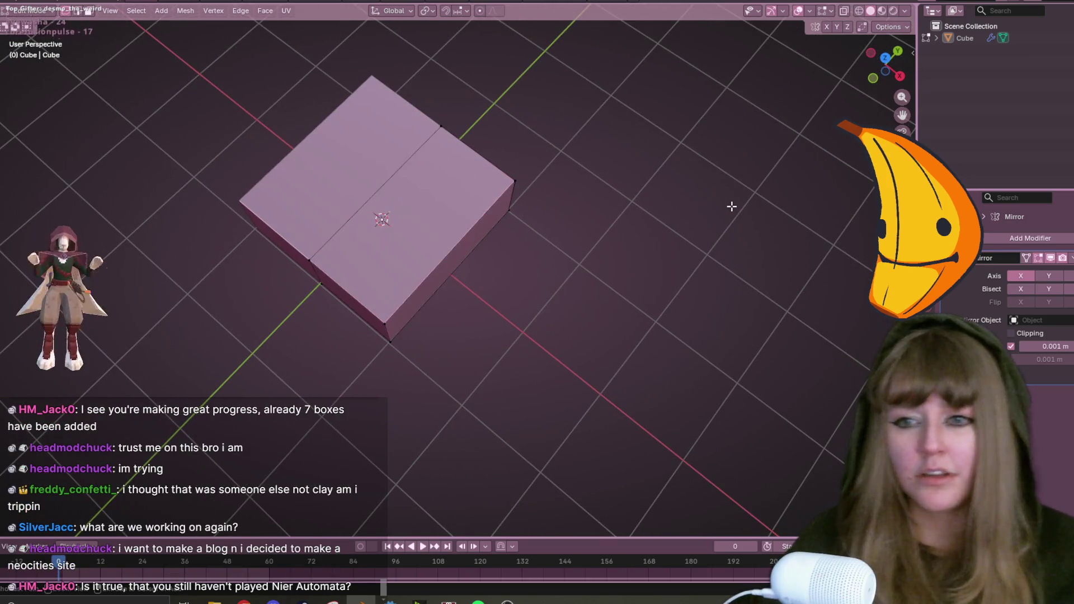
pyautogui.hotkey('ctrl', 'z')
pyautogui.hotkey('ctrl', 'z')
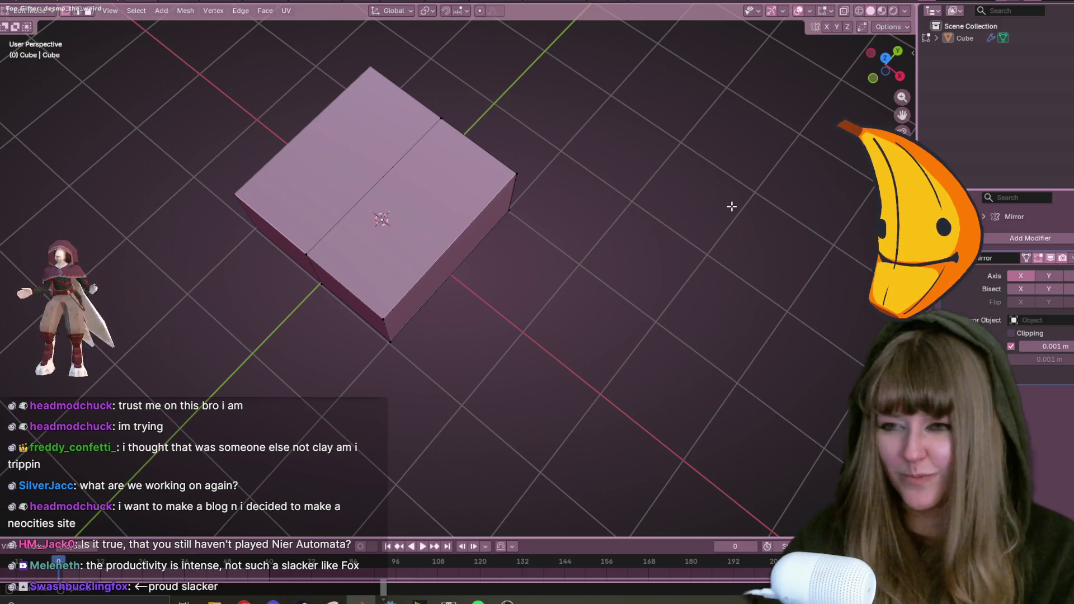
pyautogui.moveTo(731, 206)
pyautogui.mouseDown(button='middle')
pyautogui.moveTo(680, 153)
pyautogui.moveTo(671, 83)
pyautogui.mouseUp(button='middle')
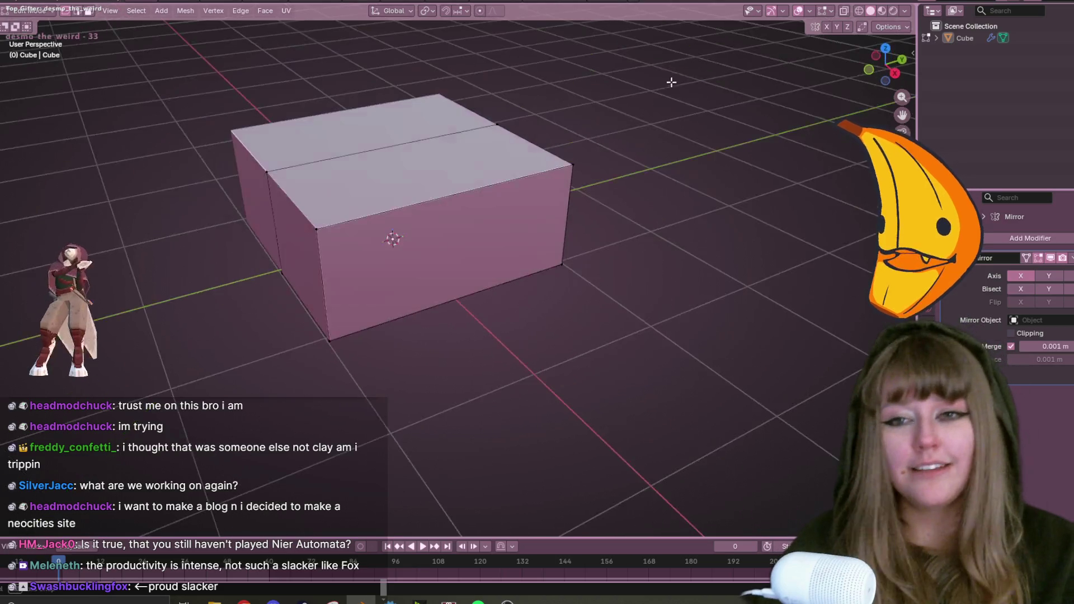
pyautogui.click(894, 73)
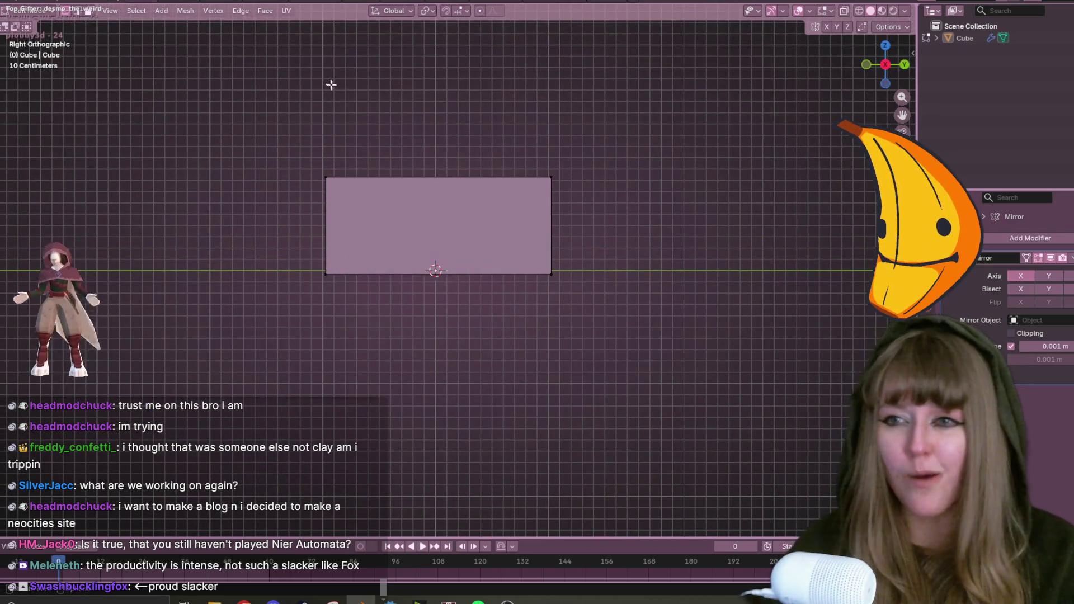
# Turn on X-ray and slide the profile's left edge rightward to narrow the face.
pyautogui.moveTo(260, 101); pyautogui.dragTo(364, 299)
pyautogui.press('g')
pyautogui.press('g')
pyautogui.click(384, 300)
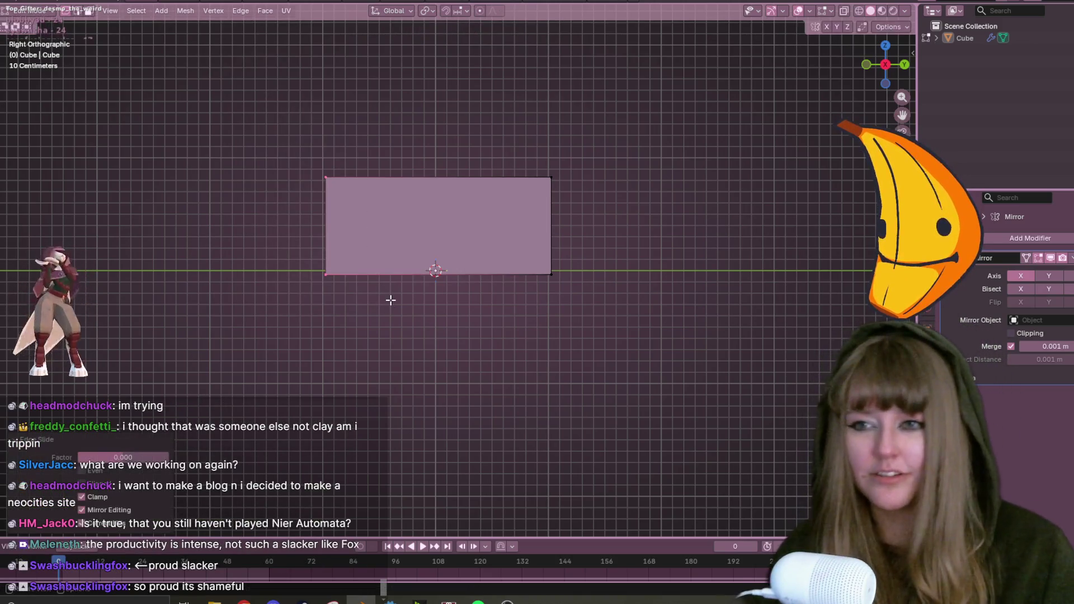
pyautogui.click(844, 10)
pyautogui.moveTo(240, 113); pyautogui.dragTo(379, 318)
pyautogui.press('g')
pyautogui.press('g')
pyautogui.click(518, 323)
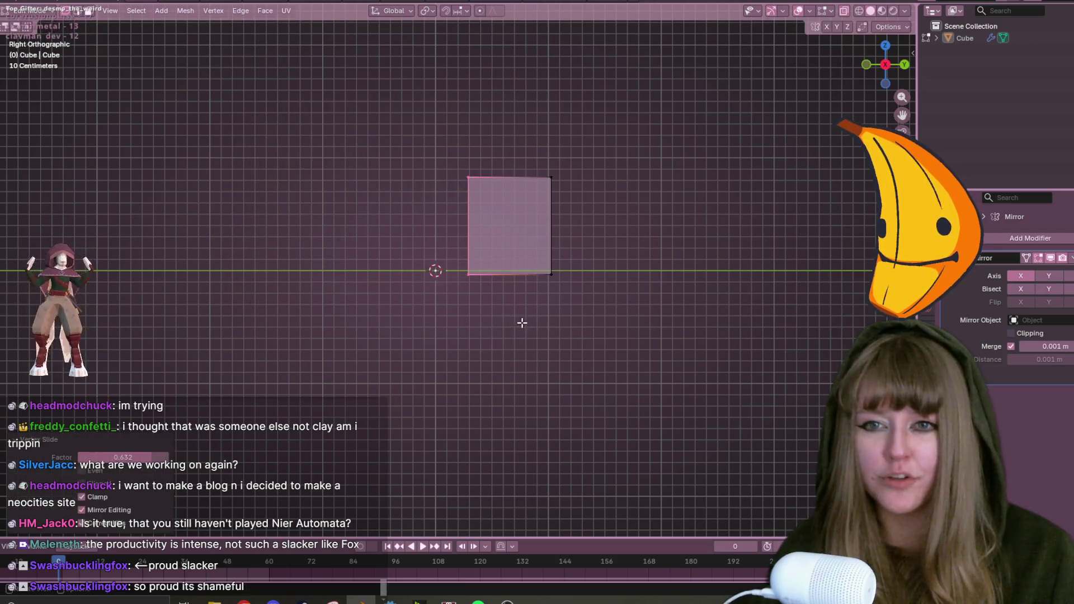
pyautogui.scroll(3, 520, 319)
pyautogui.keyDown('shift'); pyautogui.moveTo(563, 268); pyautogui.dragTo(506, 281, button='middle'); pyautogui.keyUp('shift')
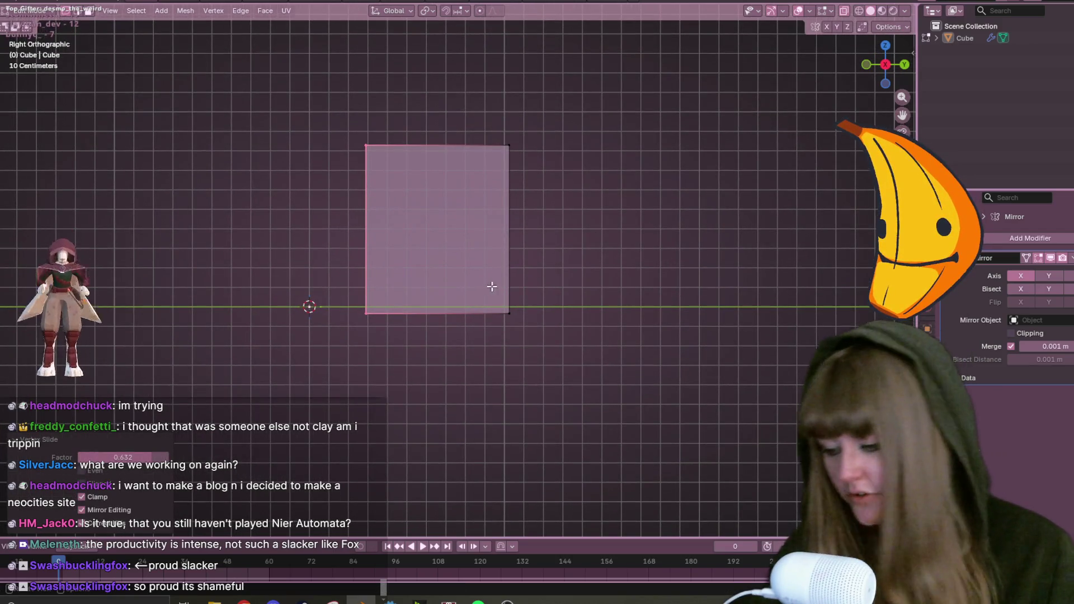
# Reposition the left edge again, finishing with a move constrained along Y.
pyautogui.press('g')
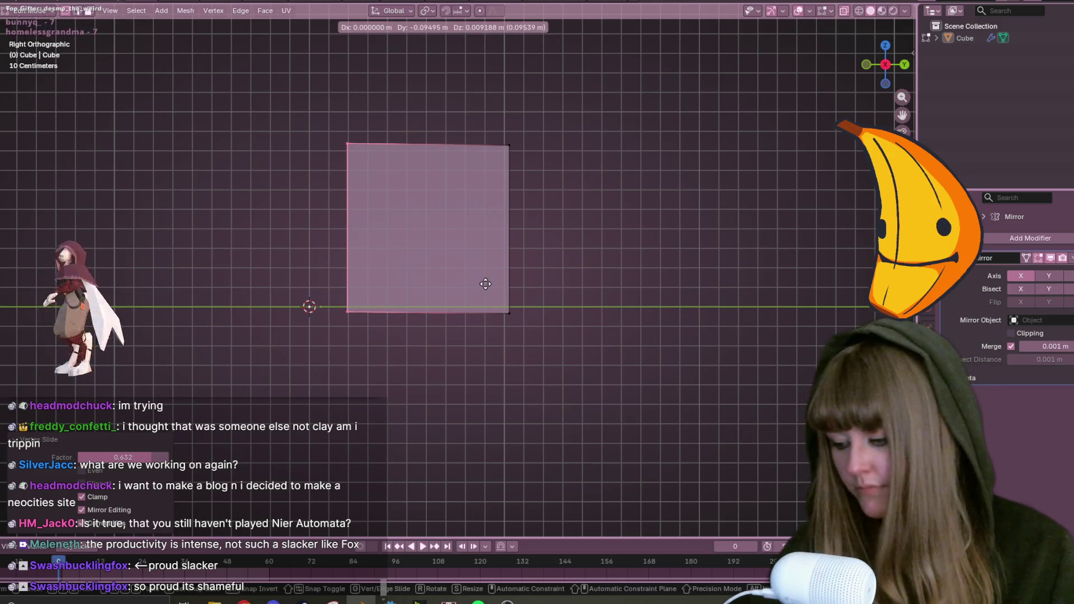
pyautogui.click(451, 278)
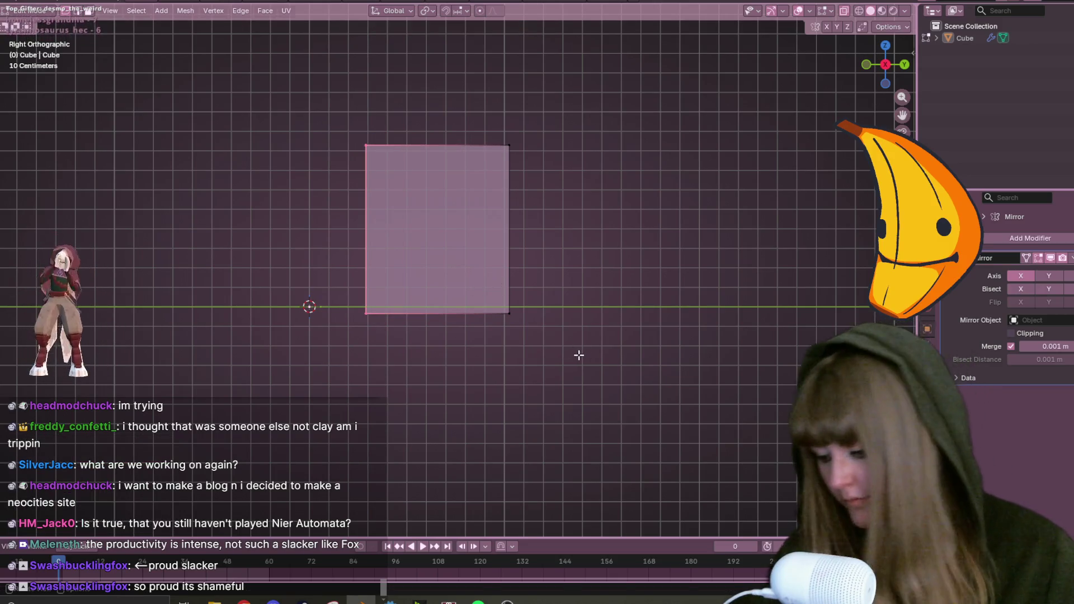
pyautogui.press('g')
pyautogui.press('y')
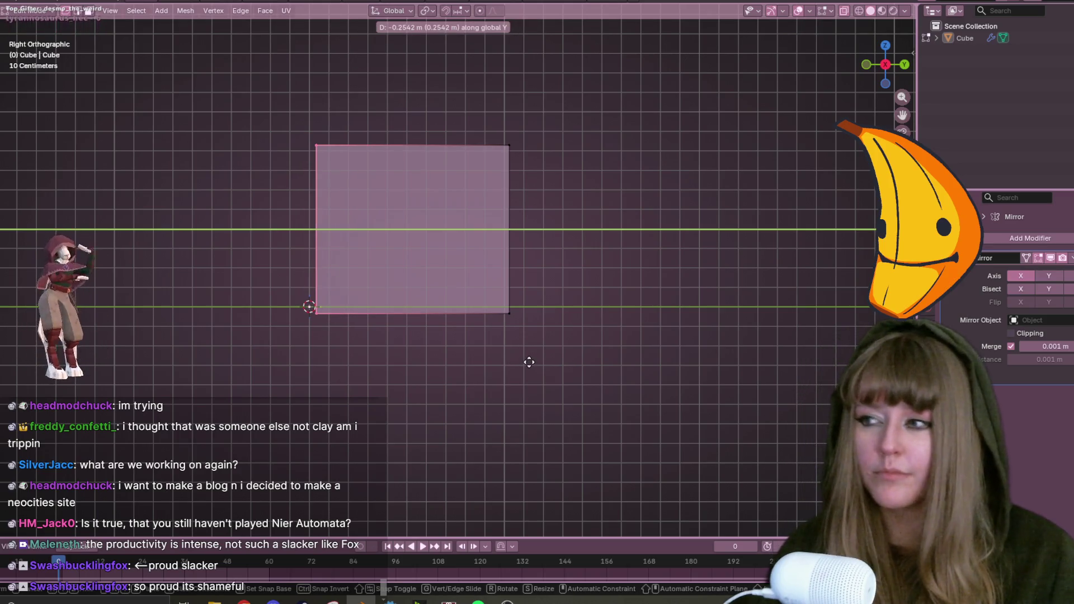
pyautogui.click(529, 361)
pyautogui.scroll(-1, 676, 316)
# Add a vertical loop cut near the left end and raise it along Z into a peak.
pyautogui.hotkey('ctrl', 'r')
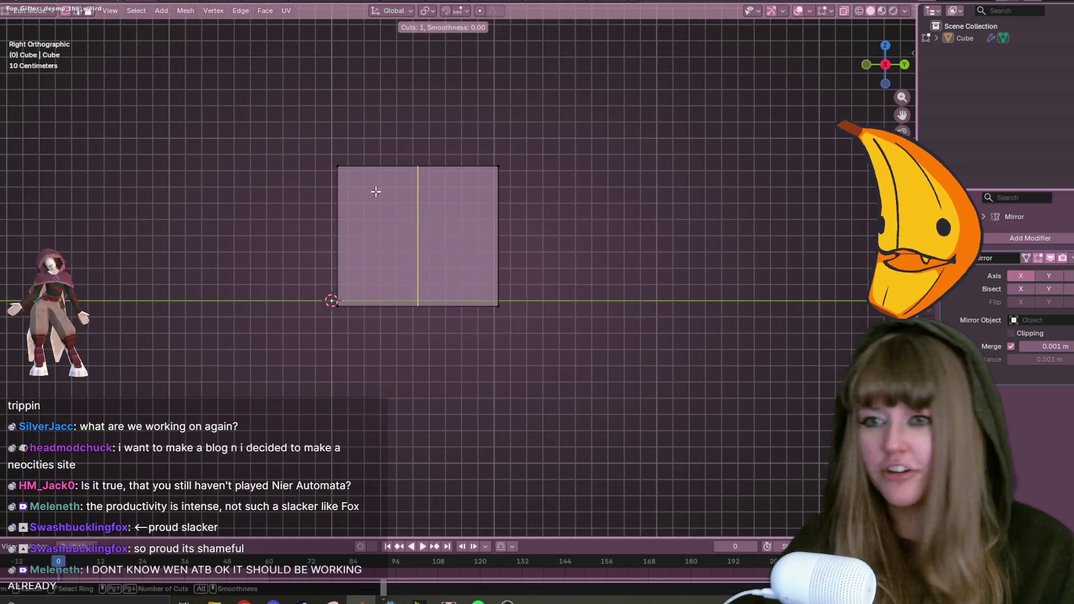
pyautogui.click(373, 194)
pyautogui.click(563, 296)
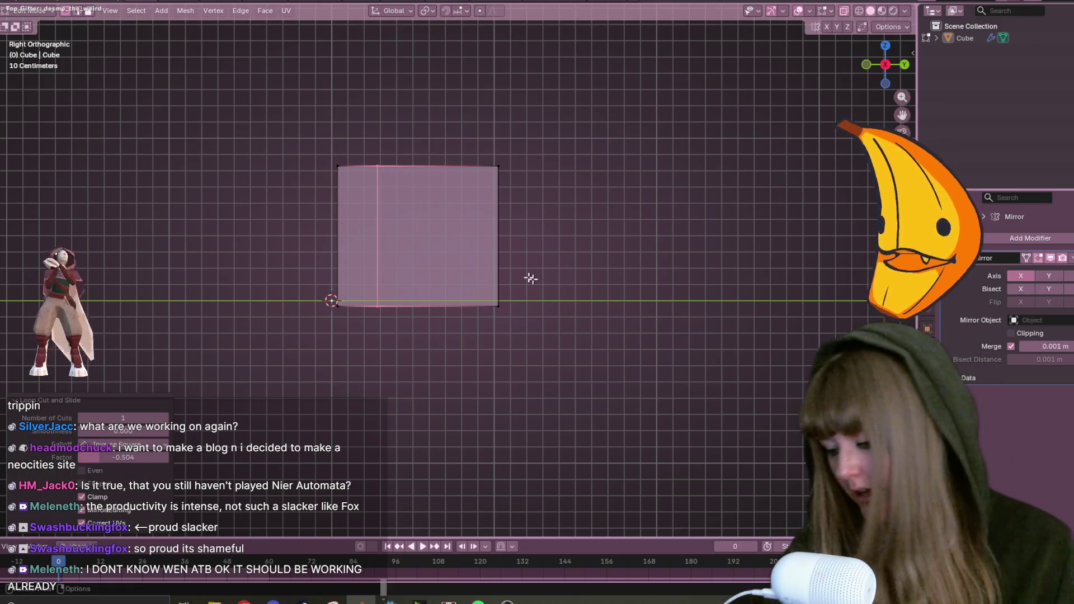
pyautogui.hotkey('alt', 'a')
pyautogui.click(412, 188)
pyautogui.moveTo(364, 139); pyautogui.dragTo(394, 226)
pyautogui.press('g')
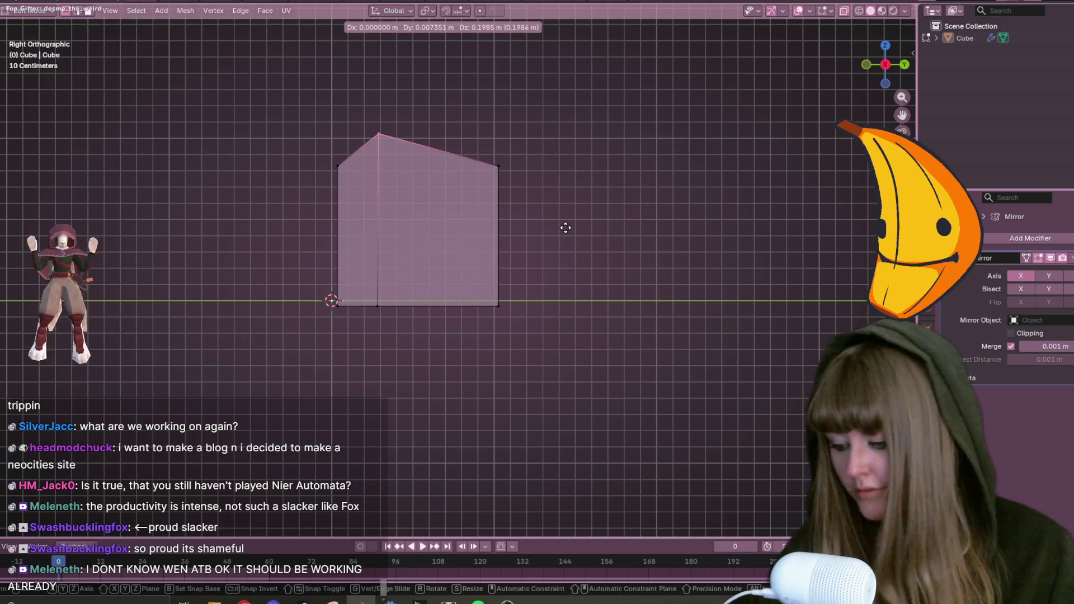
pyautogui.press('z')
pyautogui.click(566, 228)
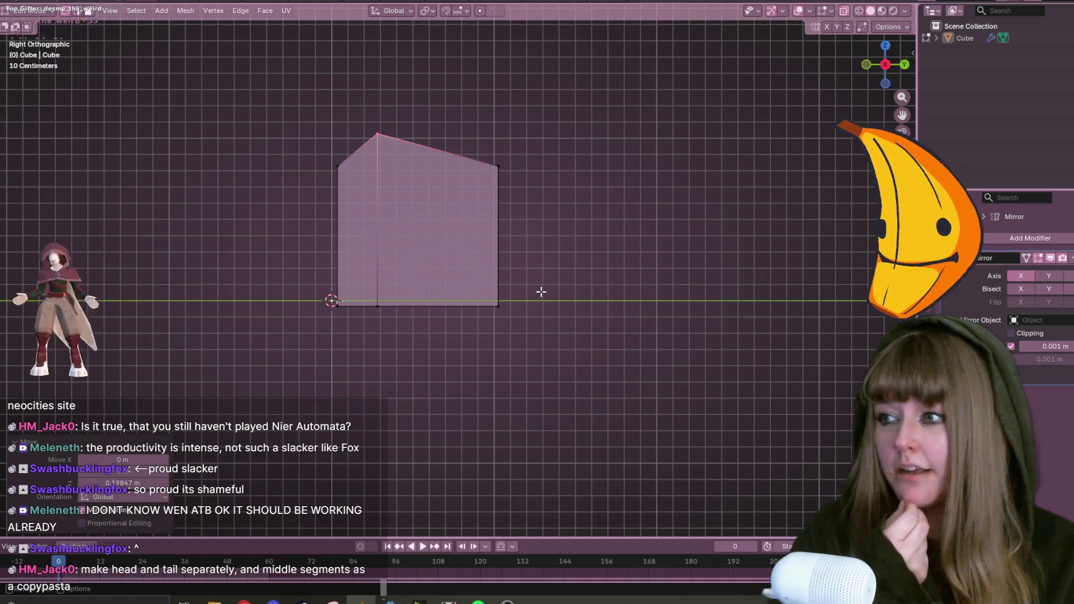
pyautogui.click(530, 183)
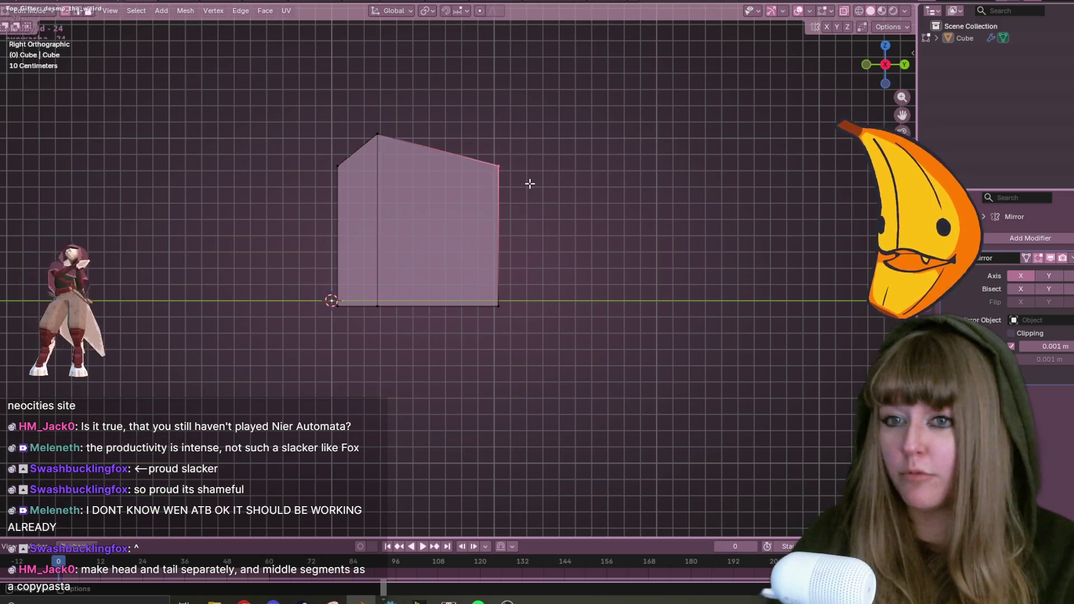
# Raise the profile's right corner vertex straight up along Z.
pyautogui.press('g')
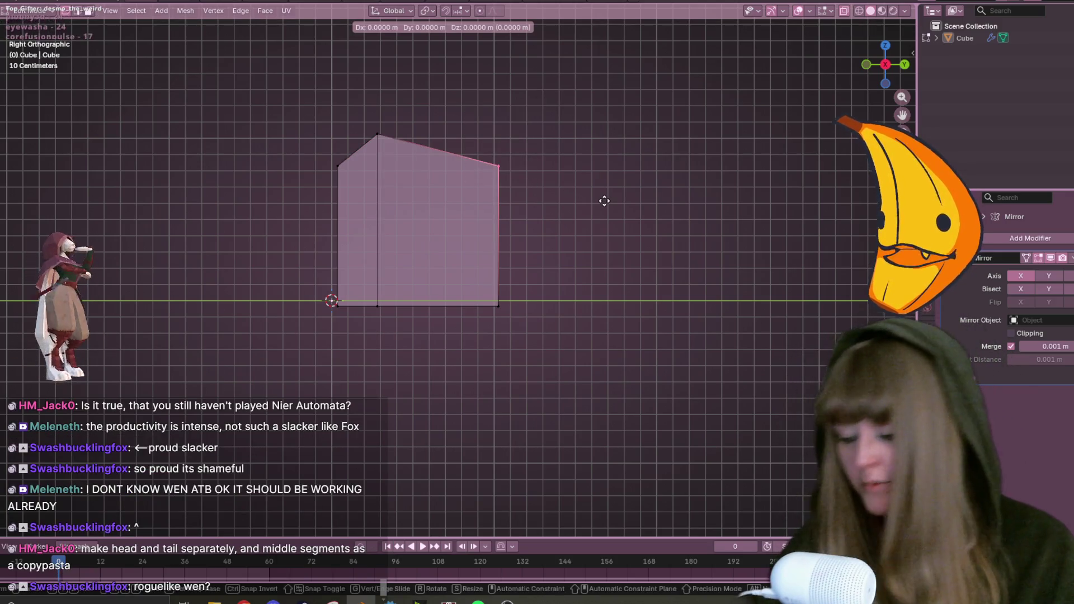
pyautogui.press('z')
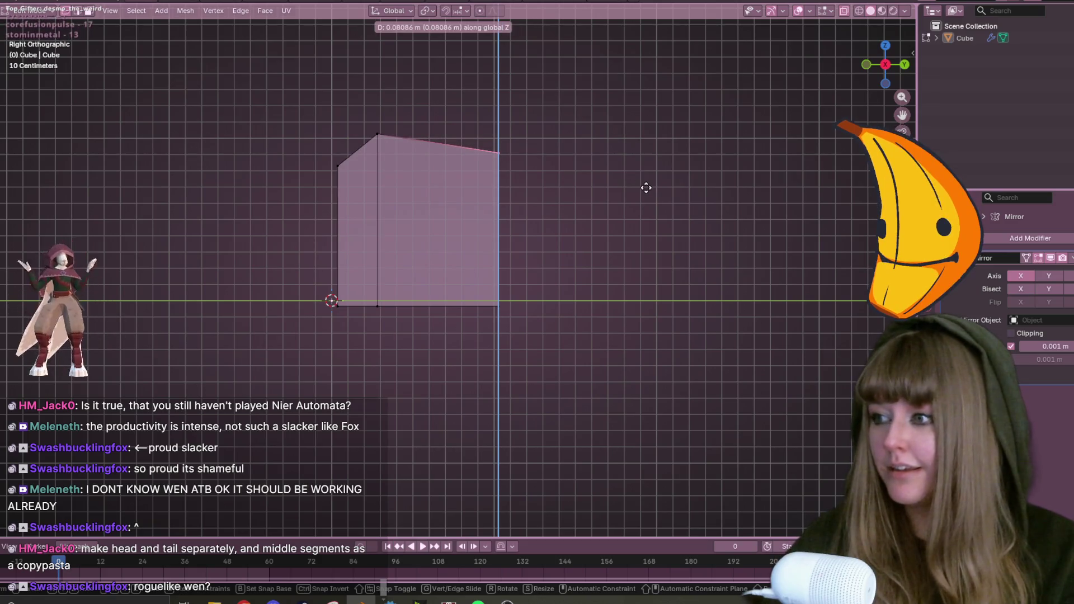
pyautogui.click(646, 188)
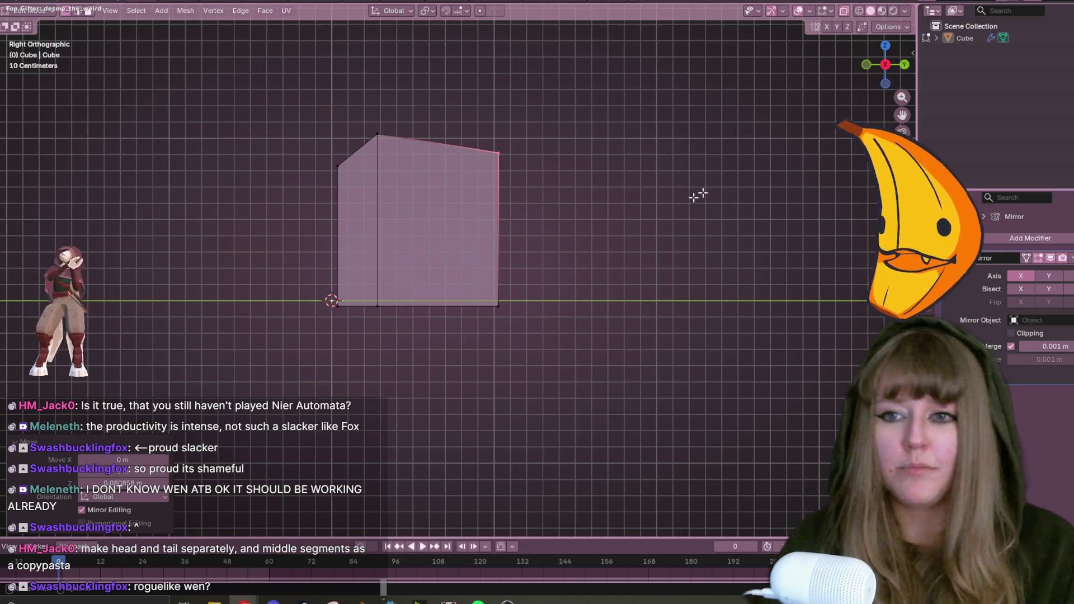
# Select the whole profile, scale it down, and move it to a new position.
pyautogui.scroll(1, 731, 175)
pyautogui.moveTo(191, 26); pyautogui.dragTo(687, 478)
pyautogui.scroll(-3, 687, 478)
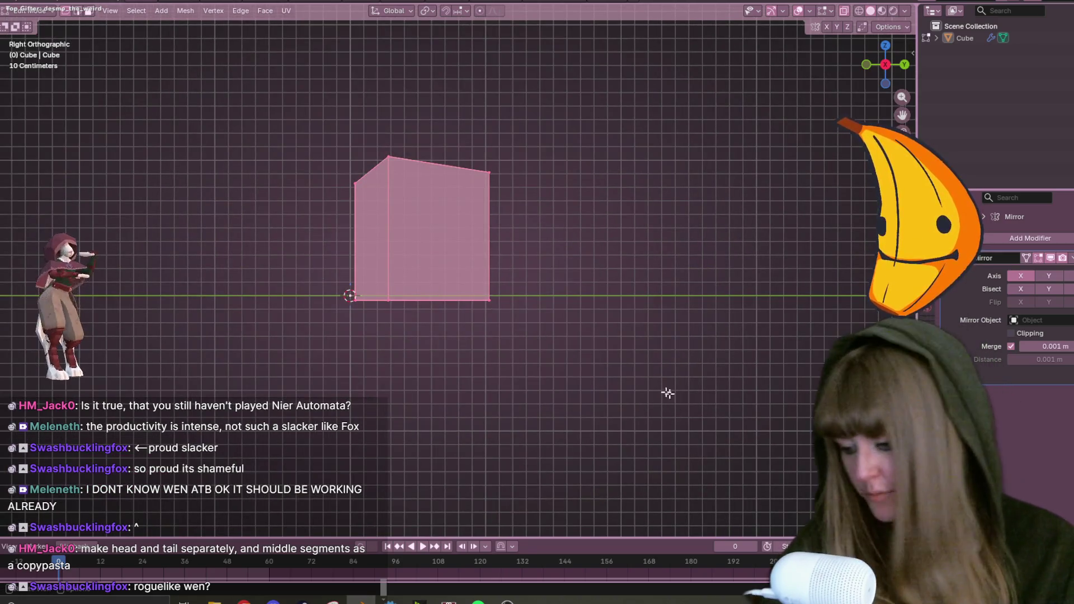
pyautogui.press('s')
pyautogui.click(534, 351)
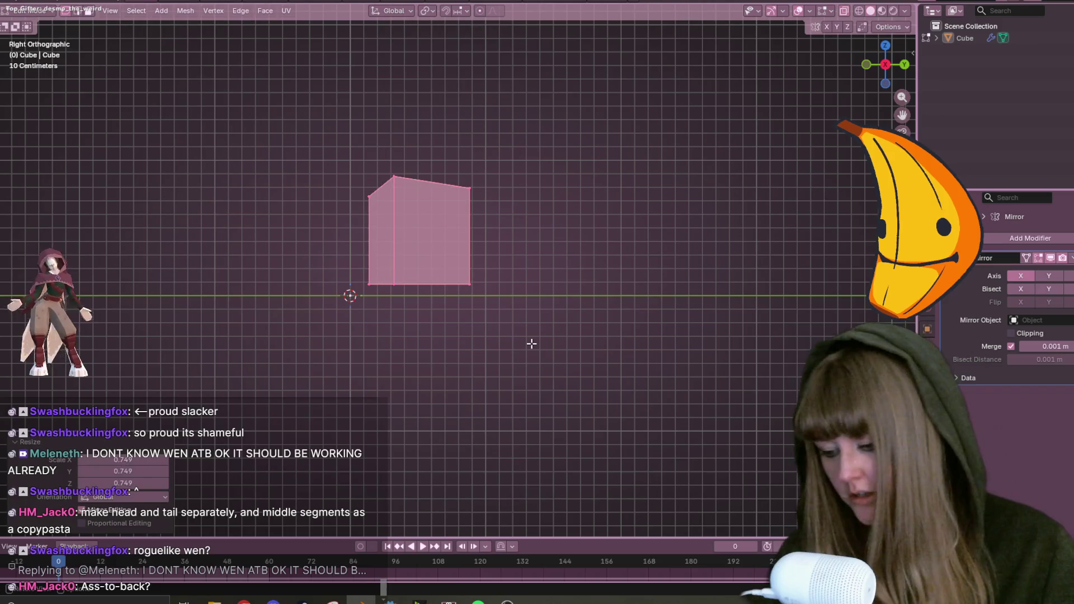
pyautogui.press('g')
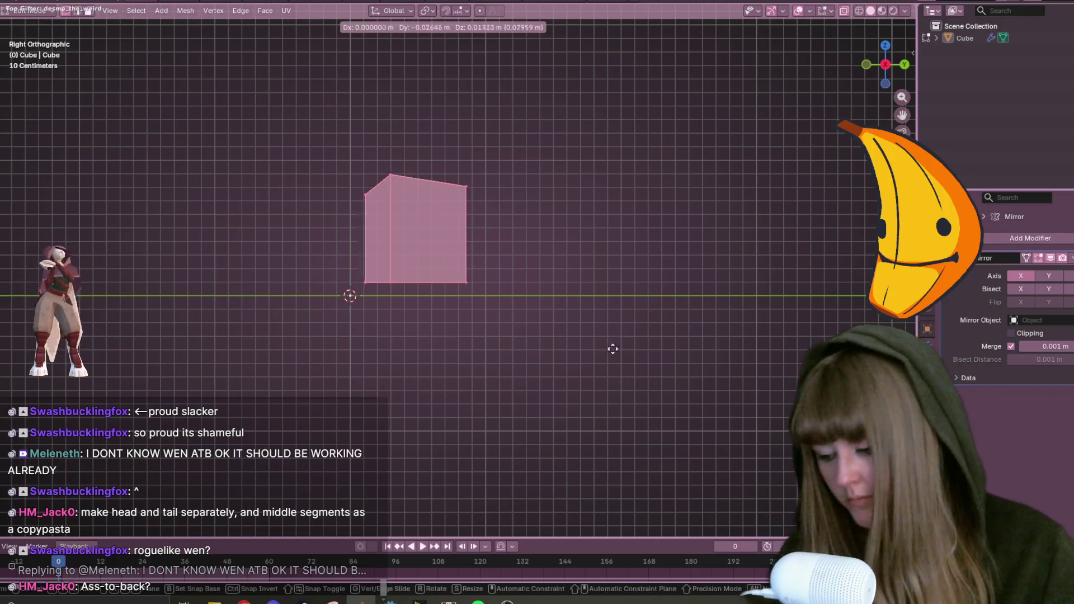
pyautogui.click(586, 361)
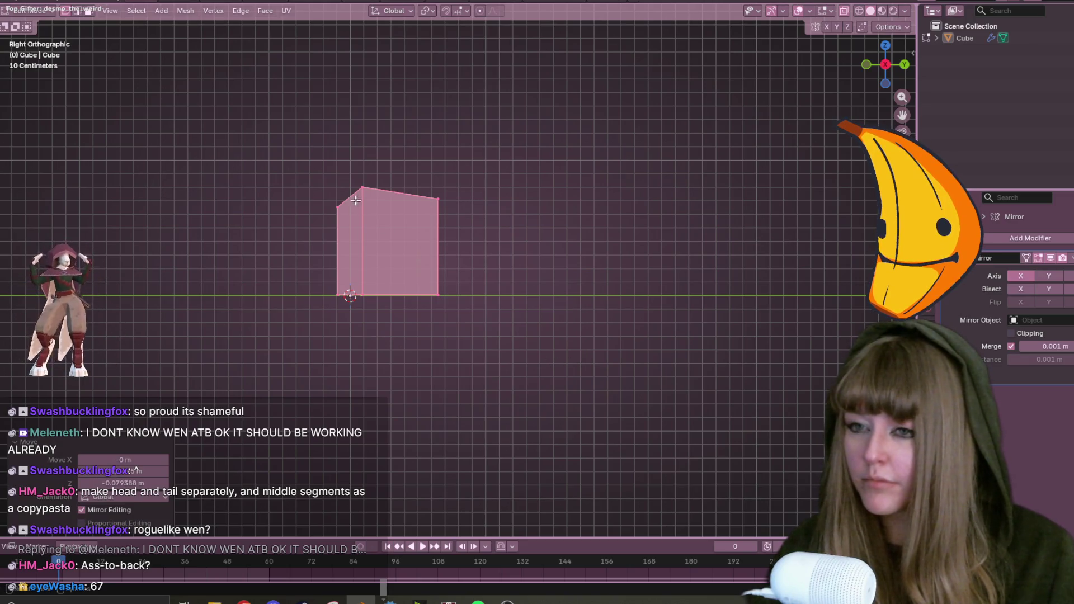
# Lift the top-right vertex higher, then view the shape from the front.
pyautogui.click(435, 185)
pyautogui.press('g')
pyautogui.click(459, 201)
pyautogui.press('g')
pyautogui.press('g')
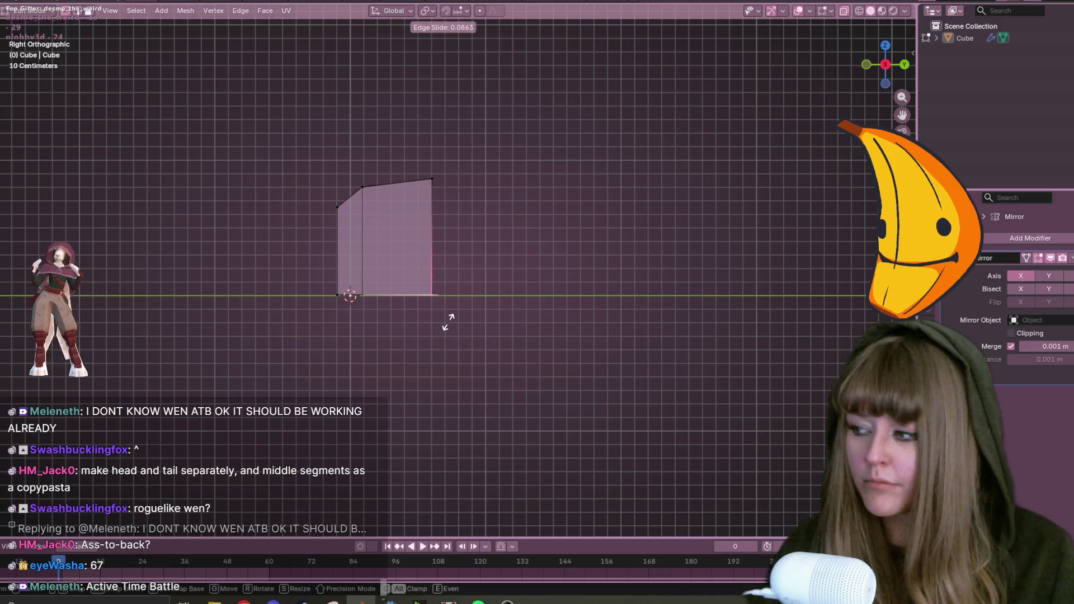
pyautogui.click(448, 323)
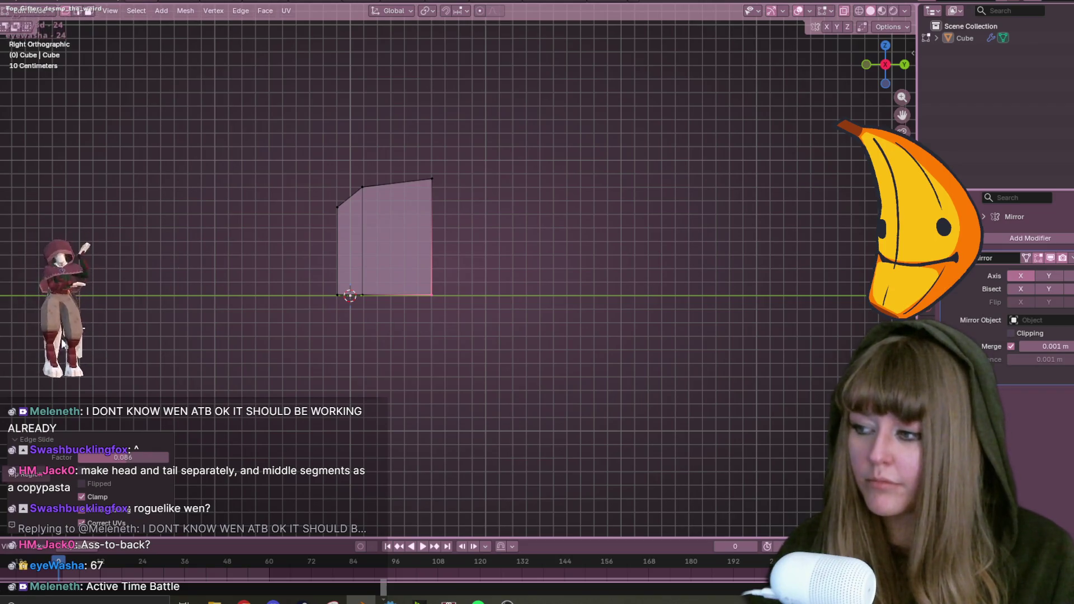
pyautogui.moveTo(416, 155); pyautogui.dragTo(441, 196)
pyautogui.press('g')
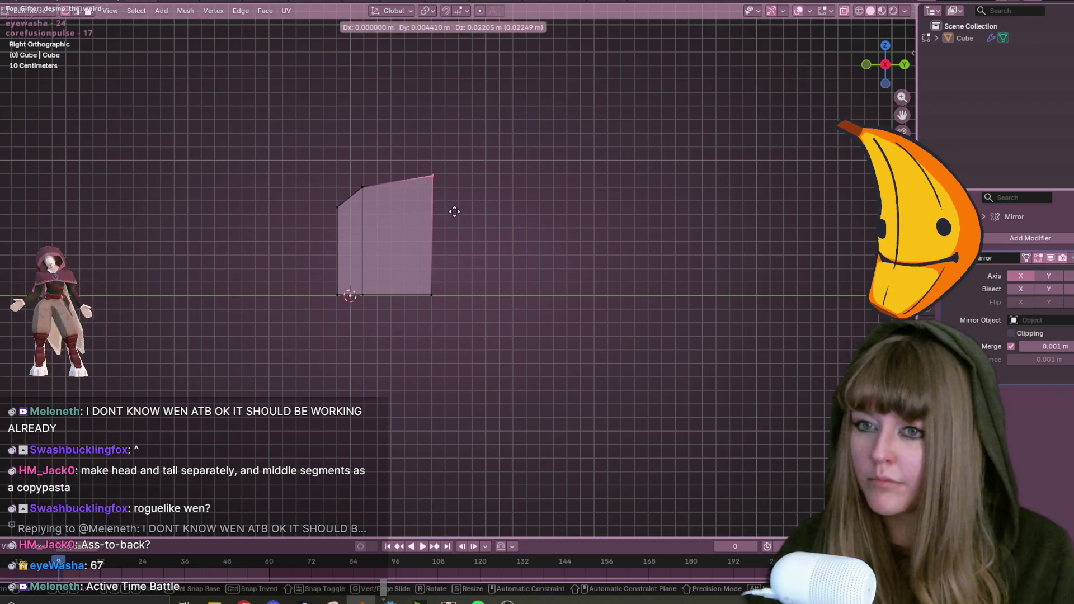
pyautogui.click(451, 216)
pyautogui.press('KP_1')
pyautogui.moveTo(451, 165); pyautogui.dragTo(543, 409)
# Enable mirror clipping and move the right cube toward the centre line.
pyautogui.moveTo(275, 73); pyautogui.dragTo(656, 498)
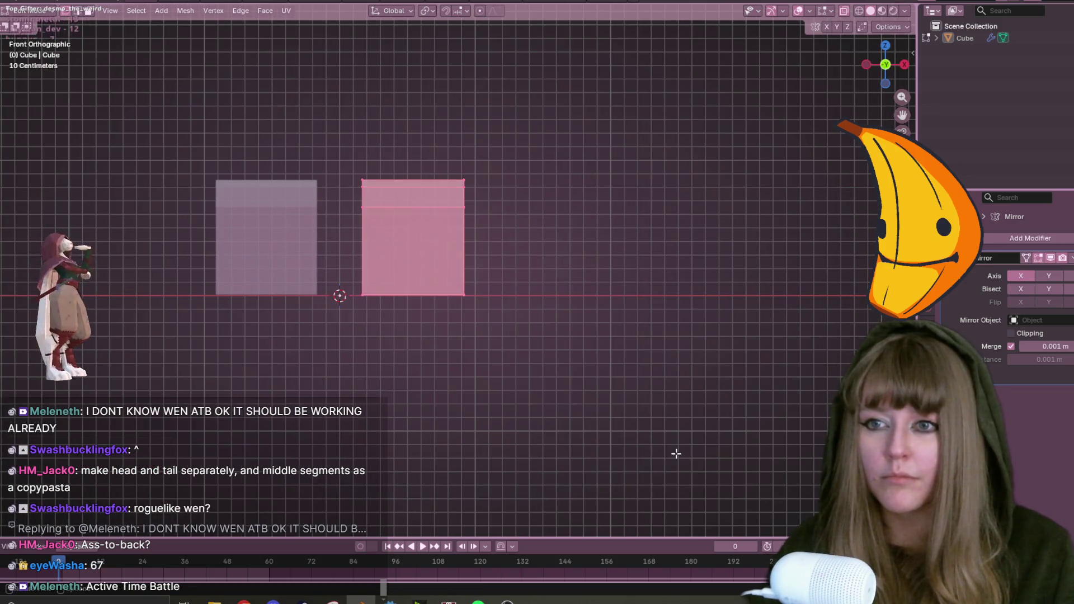
pyautogui.click(1022, 334)
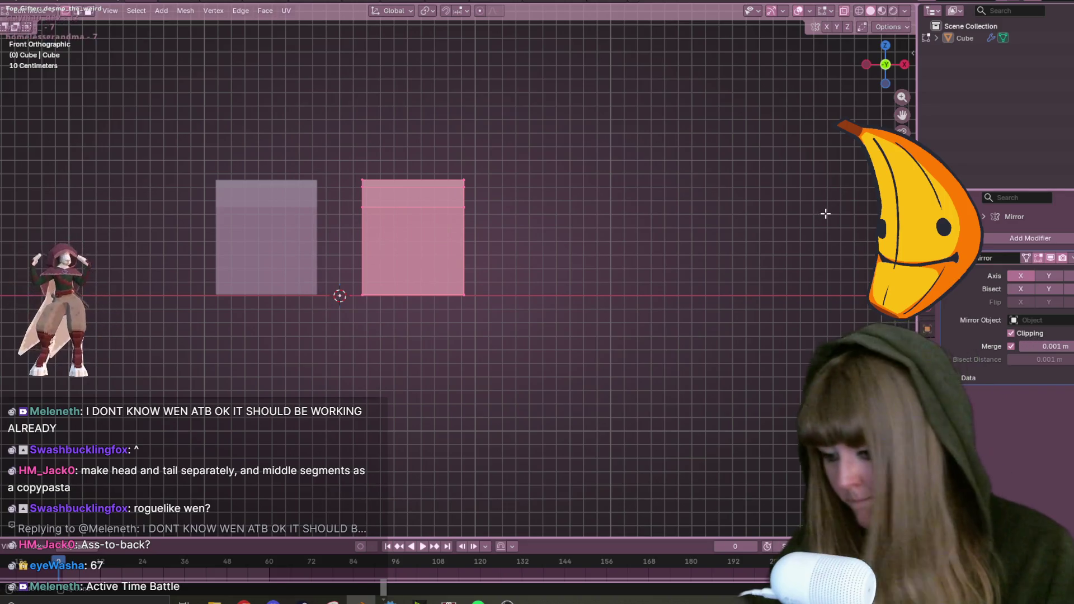
pyautogui.press('g')
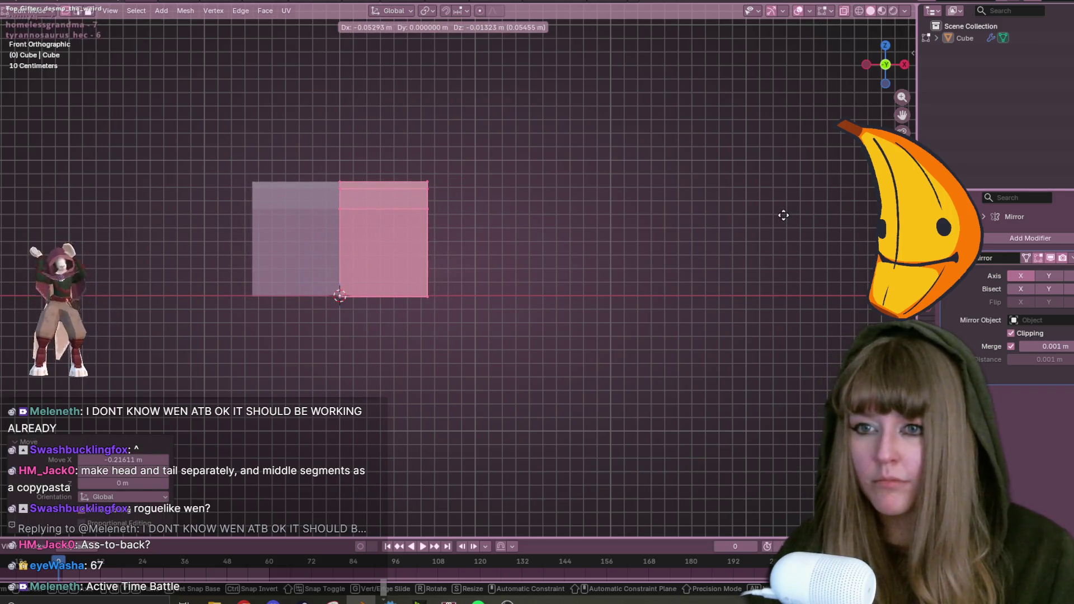
pyautogui.click(783, 216)
pyautogui.click(503, 409)
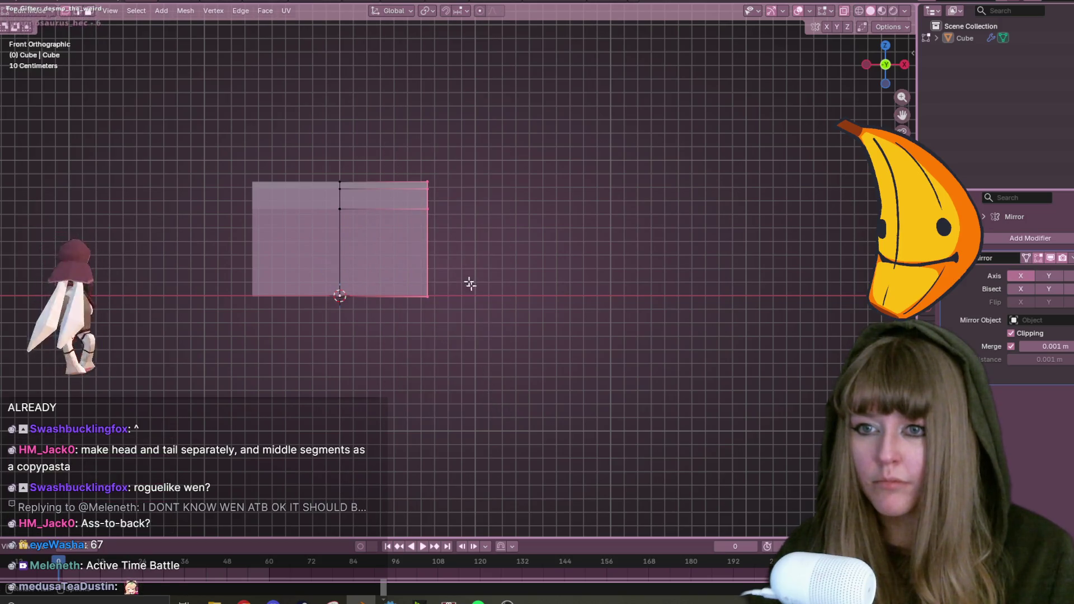
# Lower the right top vertices along Z to slope the roof.
pyautogui.hotkey('shift', 'v')
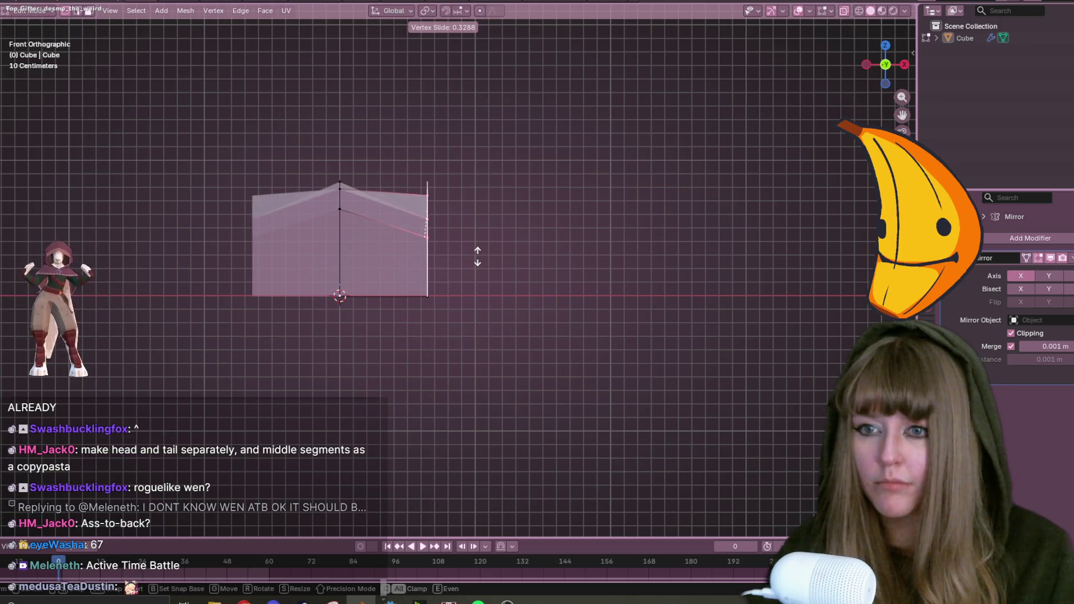
pyautogui.press('Escape')
pyautogui.press('g')
pyautogui.press('z')
pyautogui.click(475, 279)
# Pull the right-side vertices inward along X to narrow the block.
pyautogui.moveTo(396, 190); pyautogui.dragTo(510, 321)
pyautogui.hotkey('shift', 'v')
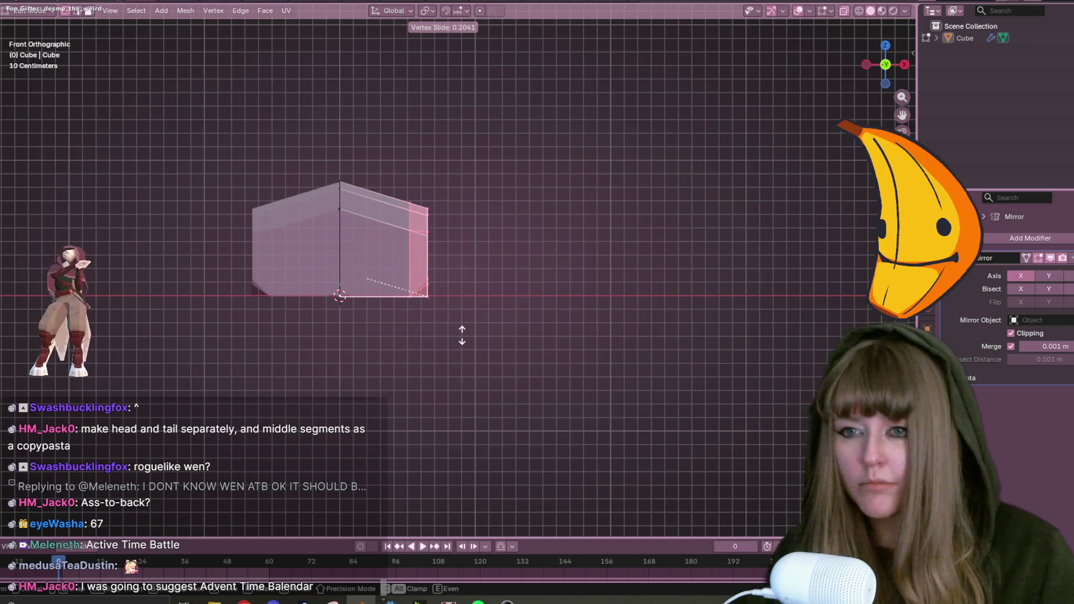
pyautogui.press('Escape')
pyautogui.press('g')
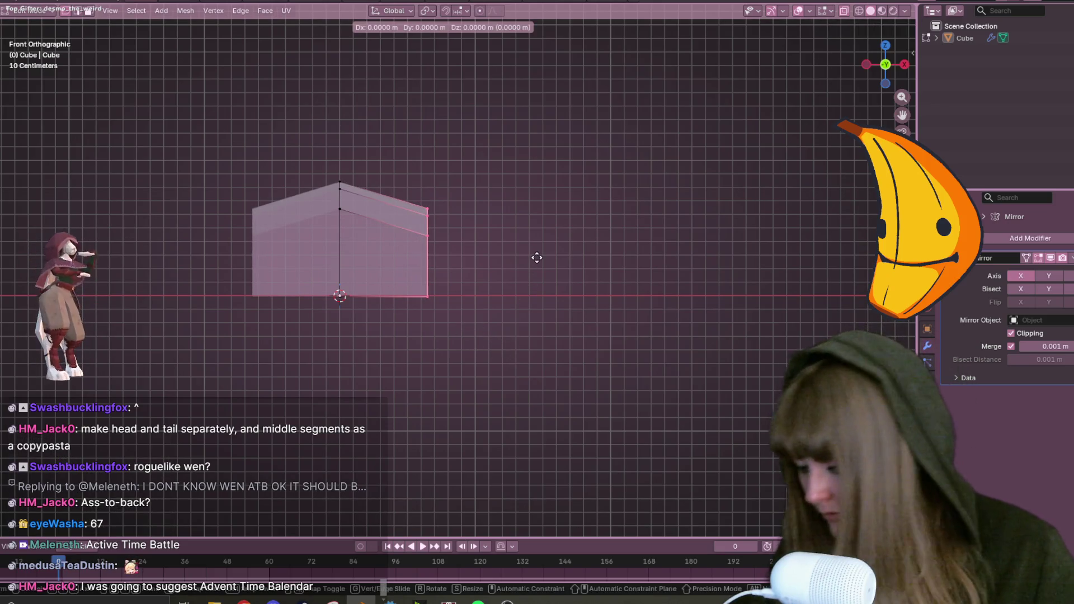
pyautogui.press('x')
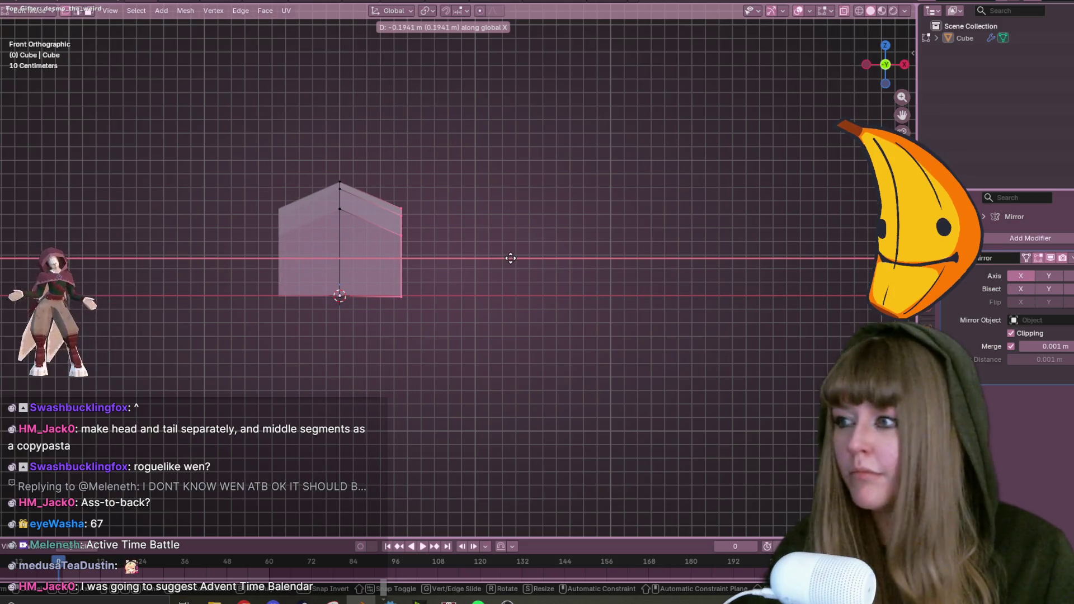
pyautogui.click(515, 258)
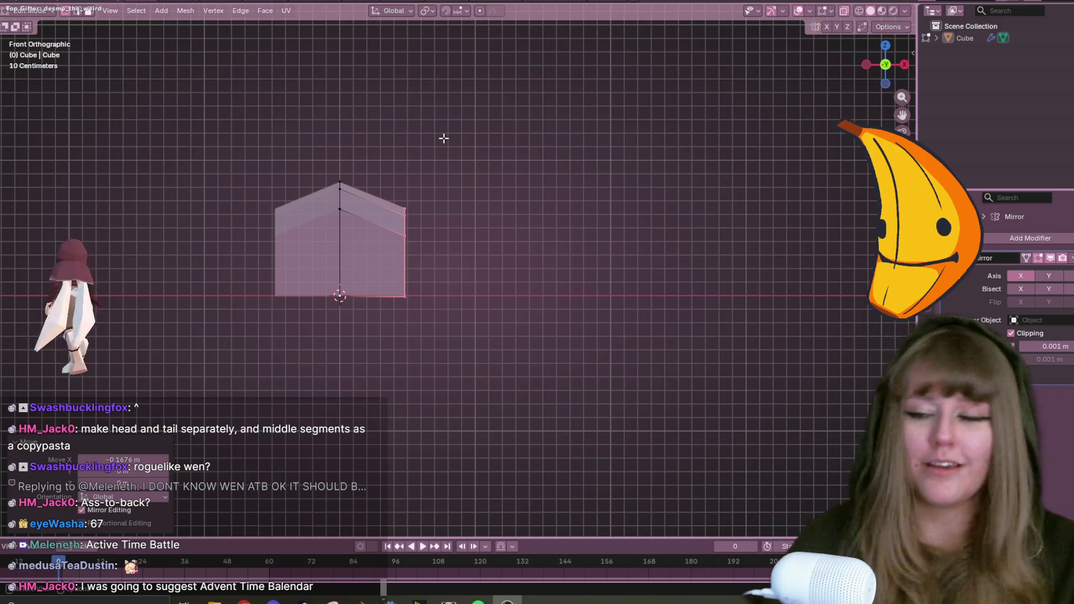
# Add a vertical edge loop through the right face of the house-shaped mesh, keeping its top flat.
pyautogui.scroll(2, 448, 140)
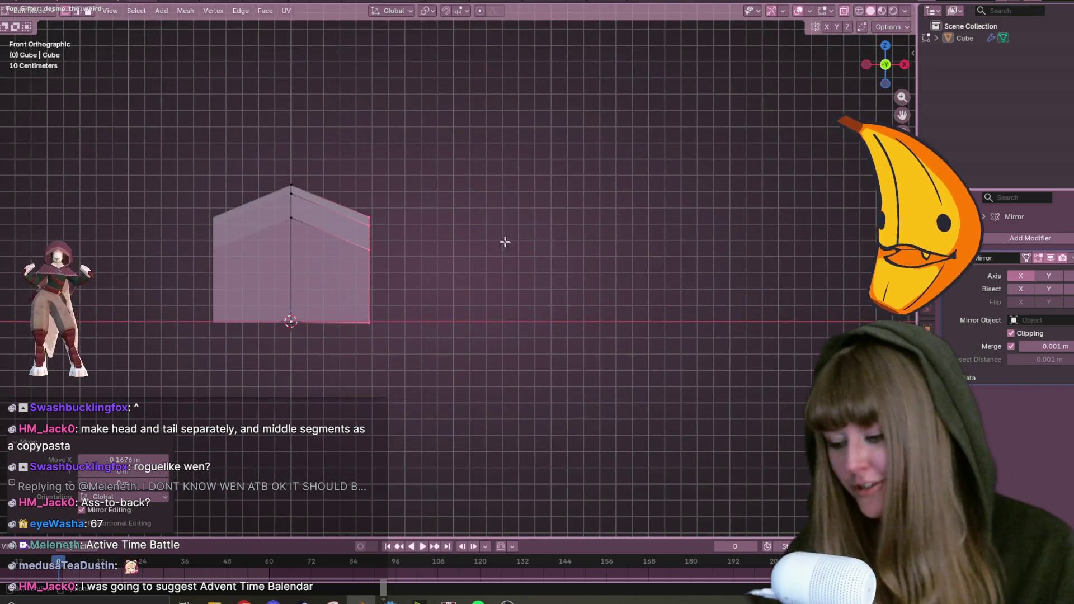
pyautogui.click(296, 174)
pyautogui.hotkey('ctrl', 'r')
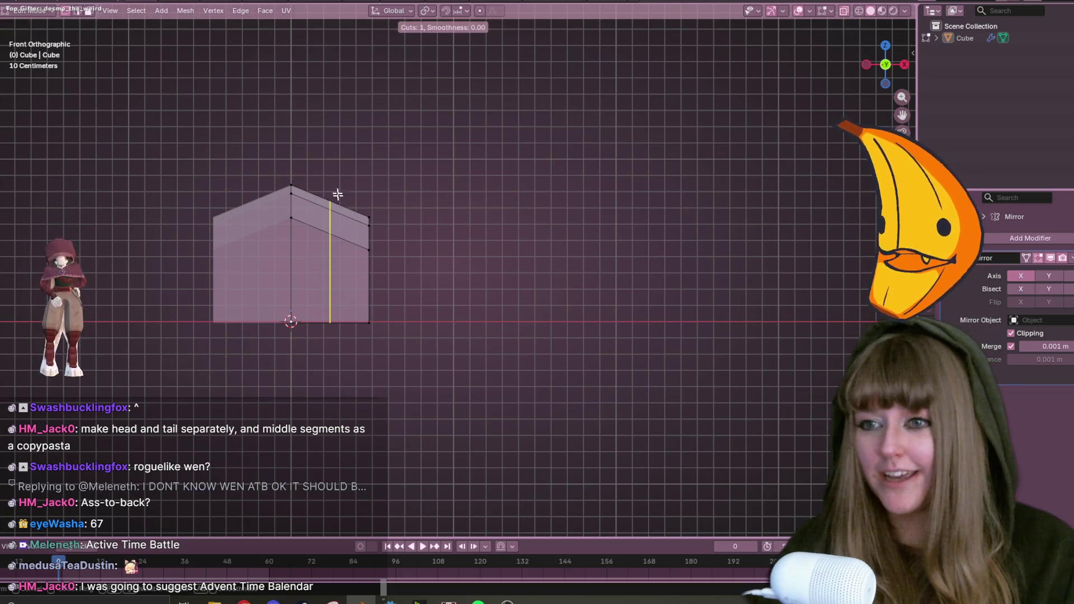
pyautogui.click(327, 185)
pyautogui.click(328, 184)
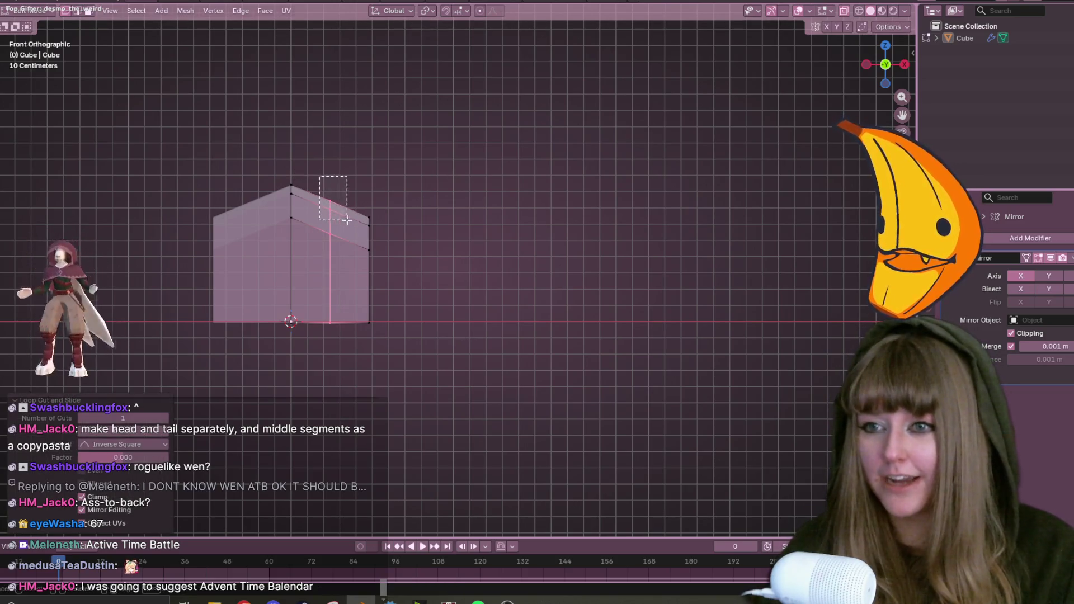
pyautogui.hotkey('ctrl', 'r')
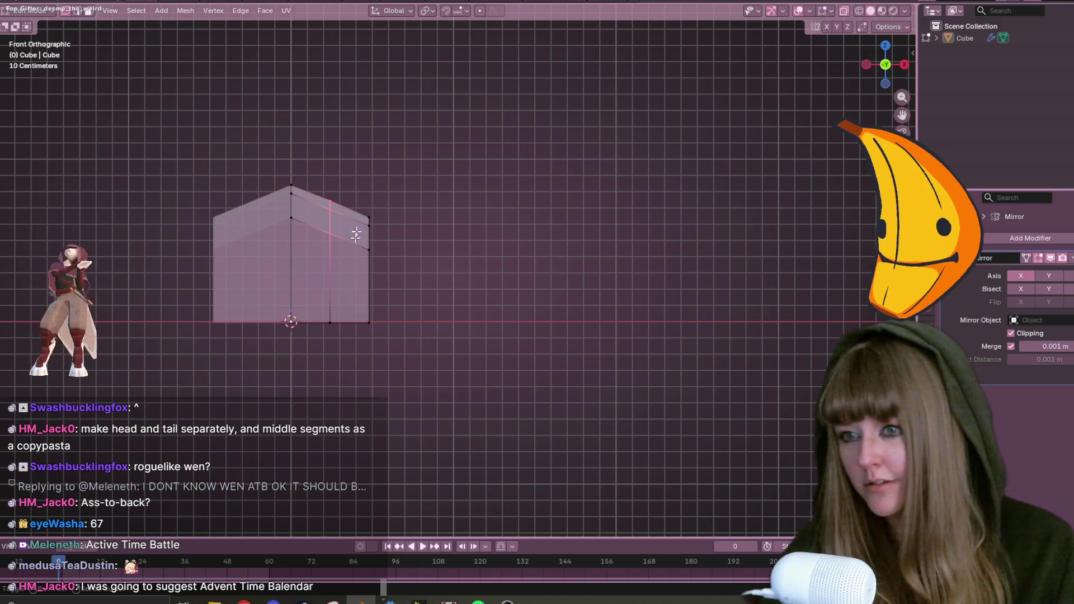
pyautogui.press('g')
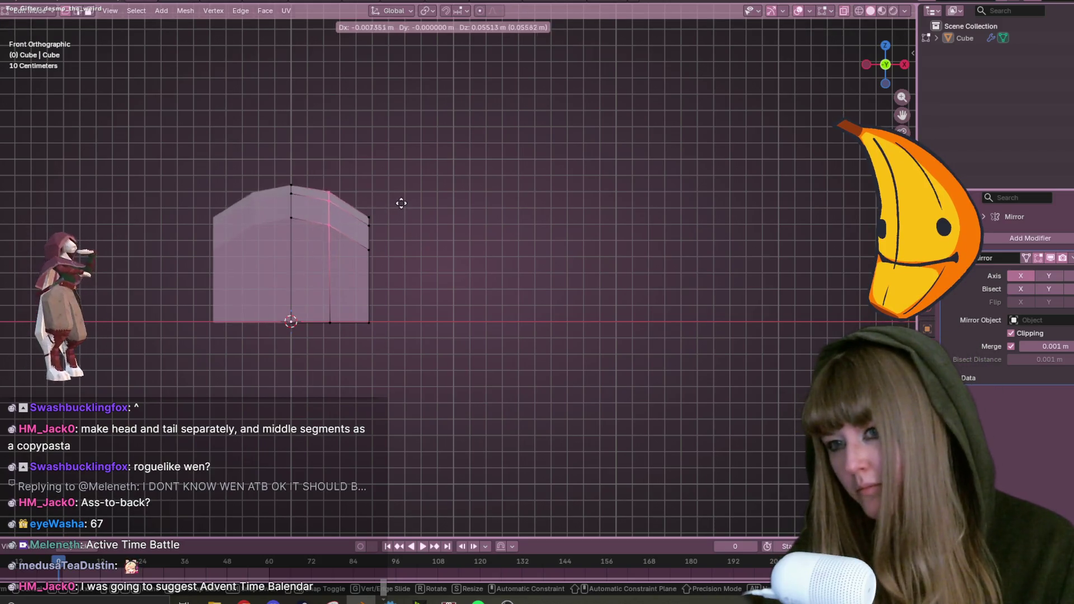
pyautogui.press('Escape')
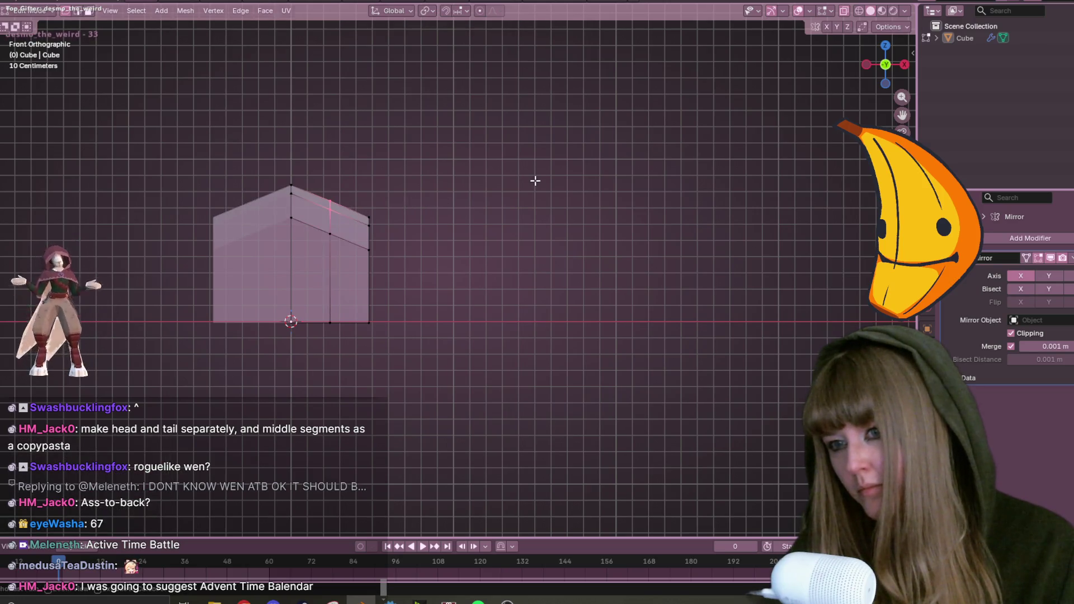
# Merge the two overlapping vertices by distance and return to front view.
pyautogui.moveTo(547, 179)
pyautogui.mouseDown(button='middle')
pyautogui.moveTo(578, 187)
pyautogui.moveTo(503, 151)
pyautogui.moveTo(511, 200)
pyautogui.moveTo(477, 240)
pyautogui.moveTo(309, 246)
pyautogui.moveTo(307, 280)
pyautogui.moveTo(410, 225)
pyautogui.moveTo(489, 207)
pyautogui.moveTo(481, 216)
pyautogui.moveTo(514, 243)
pyautogui.moveTo(384, 300)
pyautogui.mouseUp(button='middle')
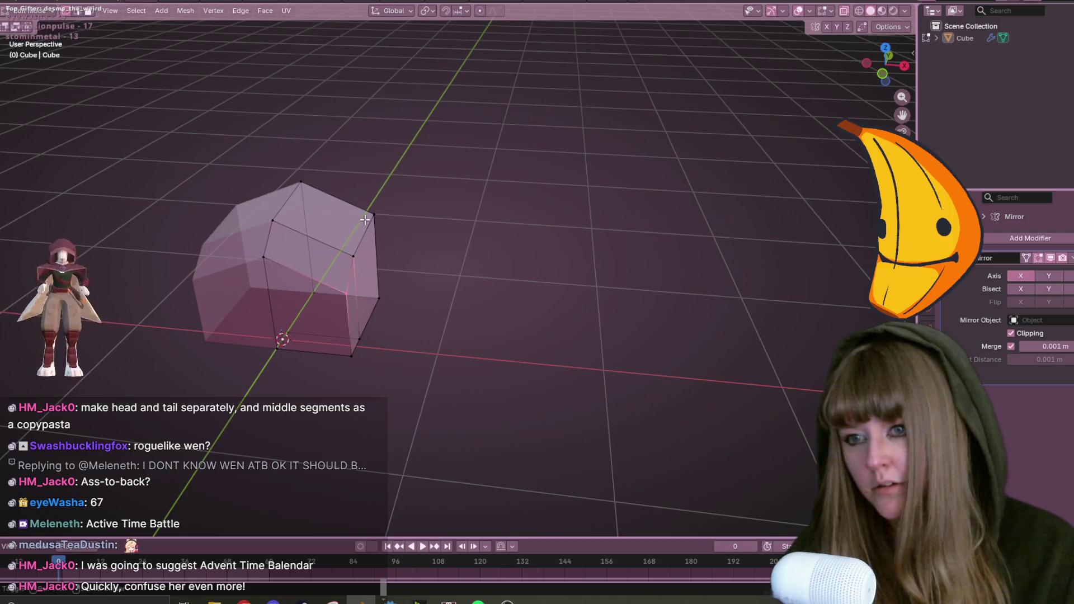
pyautogui.moveTo(479, 218)
pyautogui.mouseDown(button='middle')
pyautogui.moveTo(539, 182)
pyautogui.moveTo(351, 243)
pyautogui.mouseUp(button='middle')
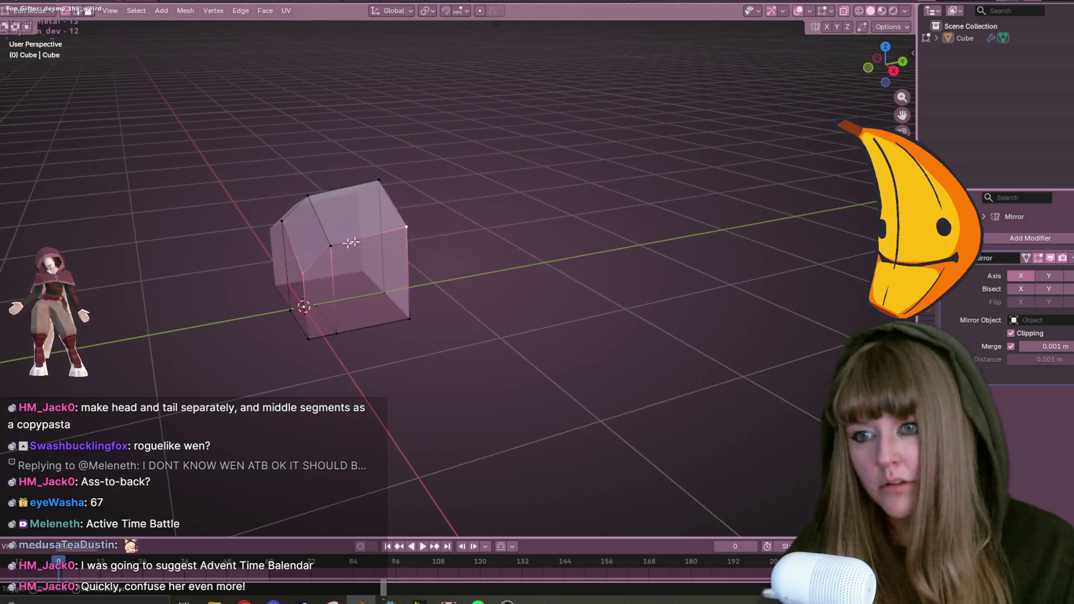
pyautogui.press('m')
pyautogui.click(739, 125)
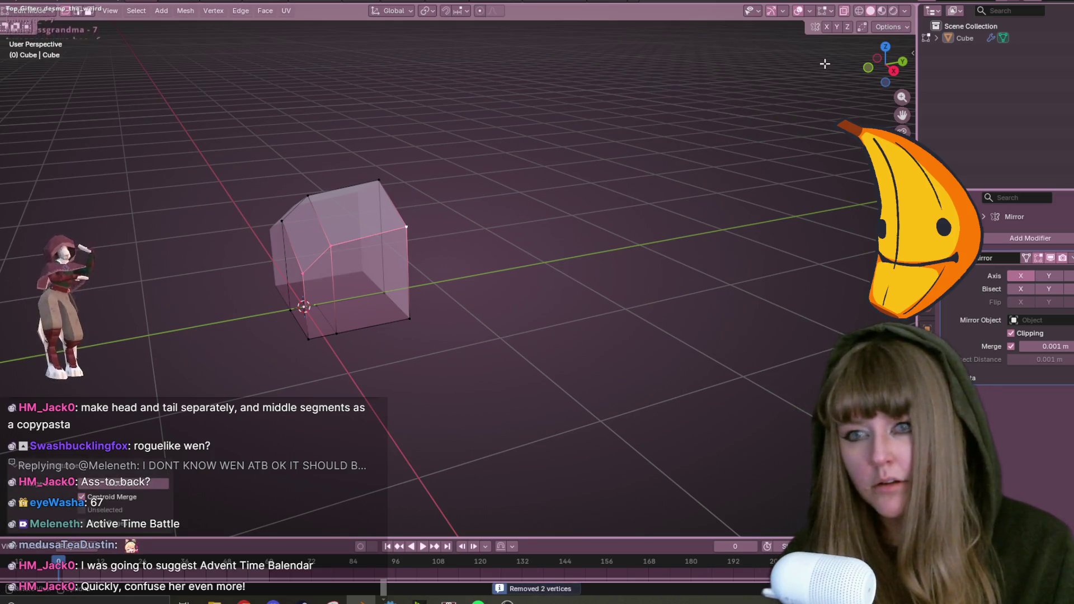
pyautogui.click(868, 63)
# Slide an edge, then select all and merge the four duplicate vertices by distance.
pyautogui.press('m')
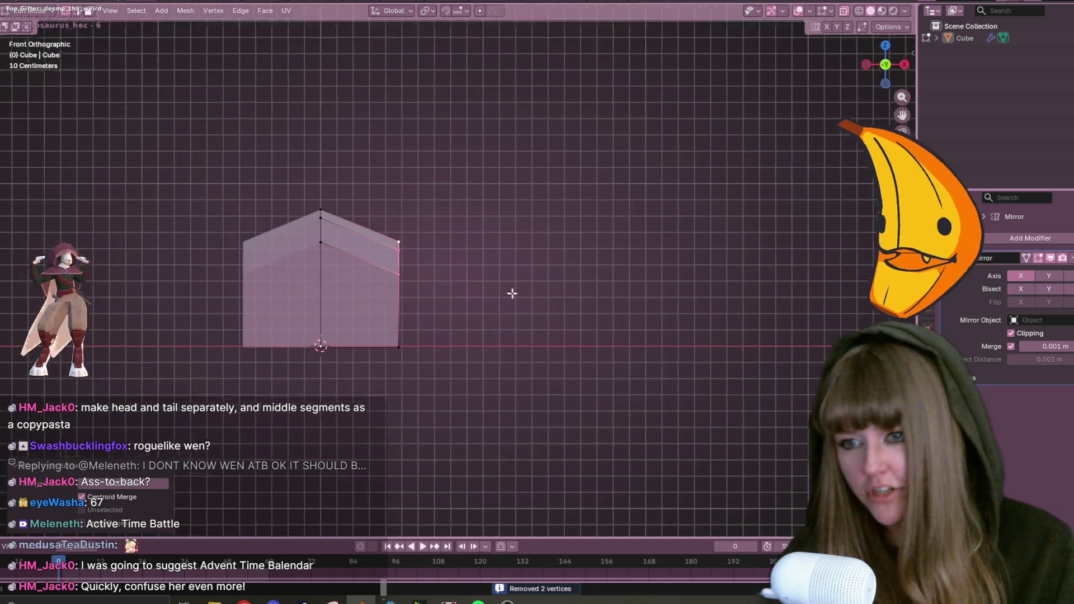
pyautogui.keyDown('shift'); pyautogui.moveTo(513, 293); pyautogui.dragTo(545, 302, button='middle'); pyautogui.keyUp('shift')
pyautogui.press('g')
pyautogui.press('g')
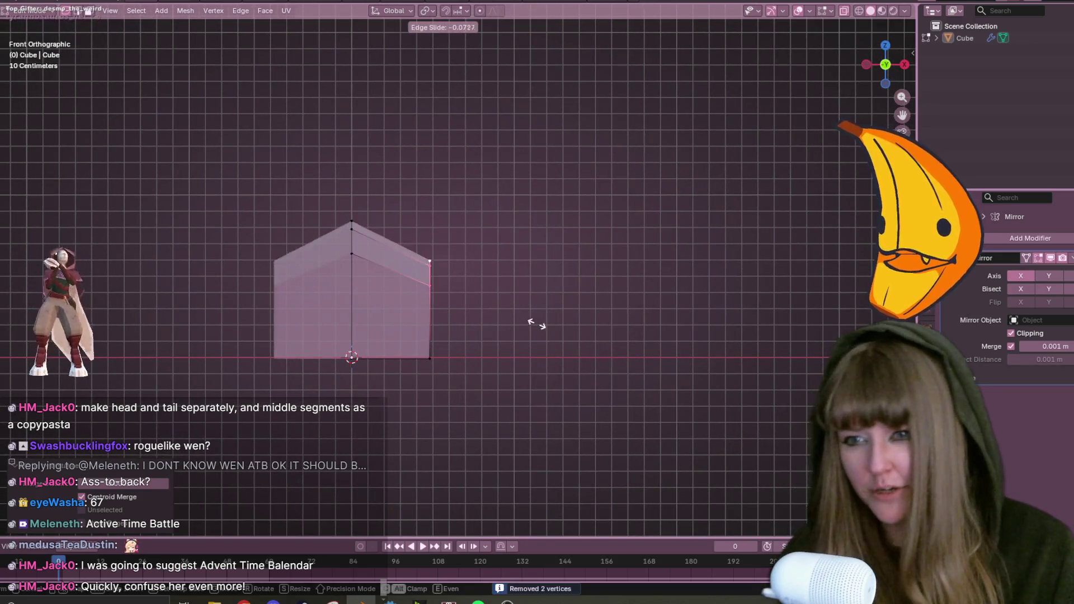
pyautogui.click(525, 312)
pyautogui.moveTo(477, 286); pyautogui.dragTo(389, 231, button='middle')
pyautogui.moveTo(451, 297)
pyautogui.mouseDown(button='middle')
pyautogui.moveTo(621, 314)
pyautogui.moveTo(621, 284)
pyautogui.moveTo(602, 287)
pyautogui.moveTo(615, 273)
pyautogui.mouseUp(button='middle')
pyautogui.press('a')
pyautogui.press('m')
pyautogui.click(565, 274)
pyautogui.hotkey('alt', 'a')
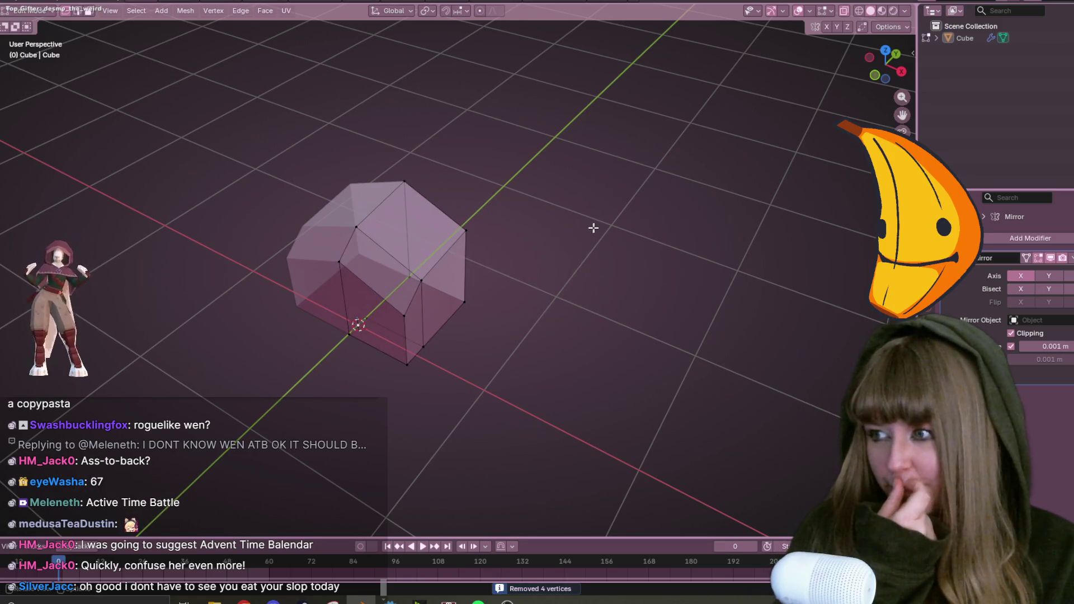
# In front view, move the two right-side vertices inward and push the bottom-right vertex outward.
pyautogui.click(874, 76)
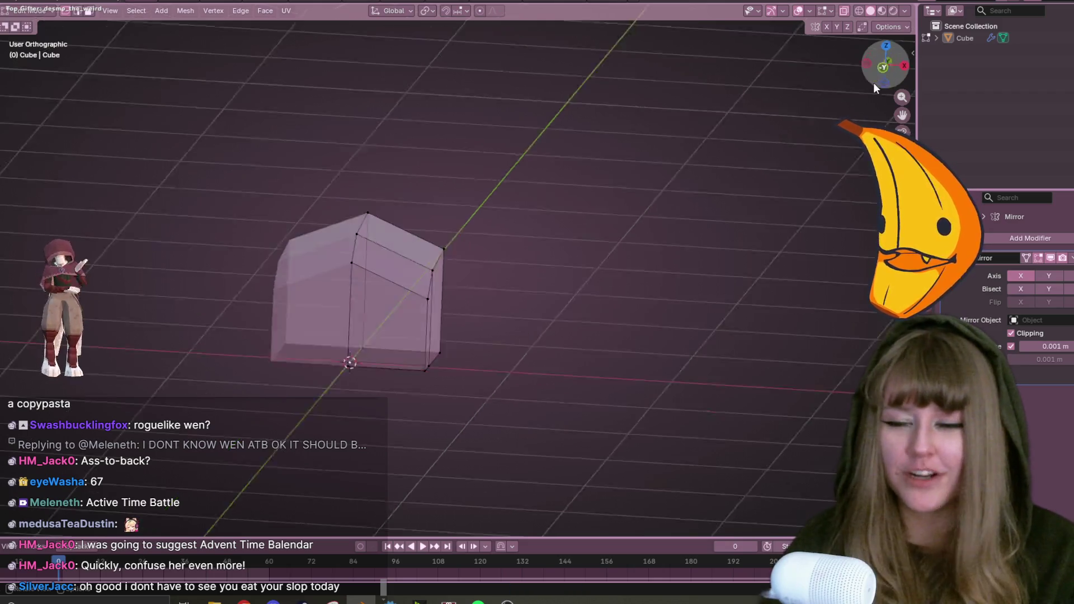
pyautogui.moveTo(405, 230); pyautogui.dragTo(502, 318)
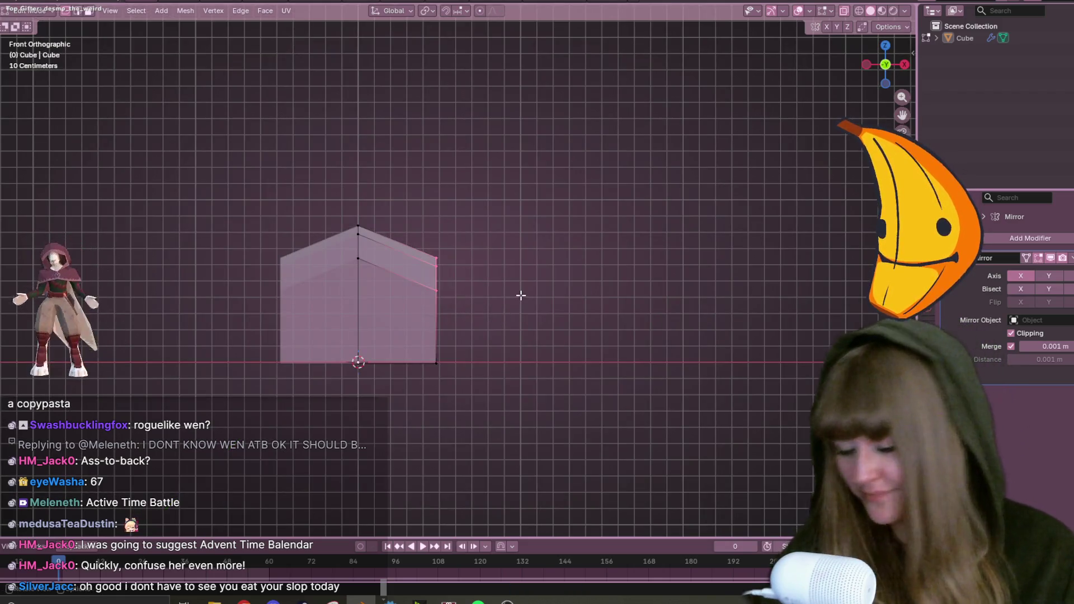
pyautogui.press('g')
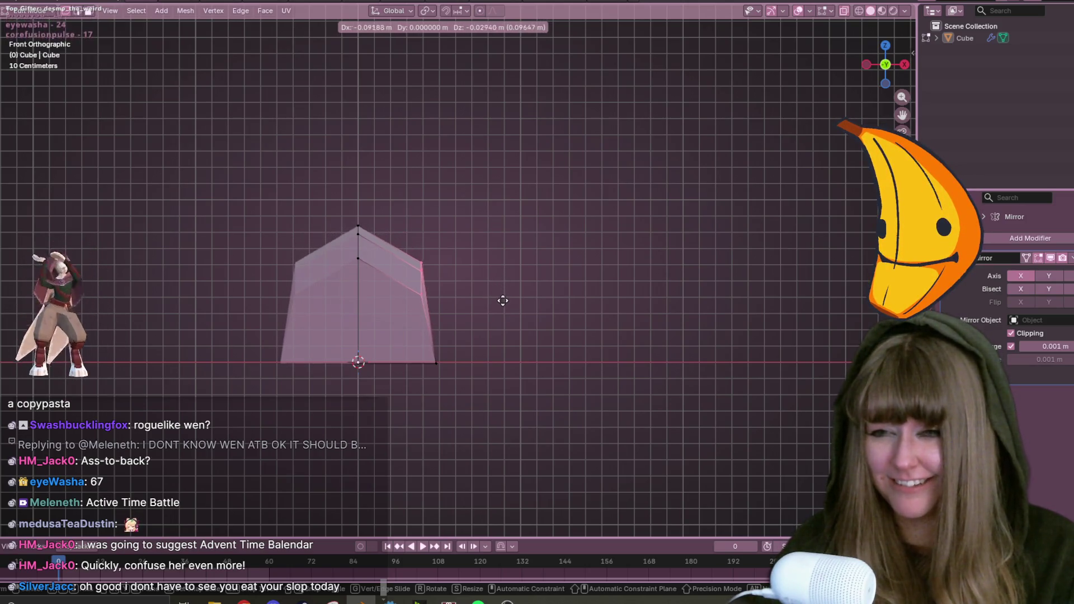
pyautogui.click(503, 304)
pyautogui.click(436, 364)
pyautogui.press('g')
pyautogui.click(485, 397)
# Vertex-slide the bottom vertex along its edge to a factor of 0.129.
pyautogui.moveTo(455, 378)
pyautogui.mouseDown(button='middle')
pyautogui.moveTo(604, 435)
pyautogui.moveTo(317, 404)
pyautogui.moveTo(511, 448)
pyautogui.moveTo(443, 86)
pyautogui.moveTo(463, 472)
pyautogui.moveTo(519, 447)
pyautogui.mouseUp(button='middle')
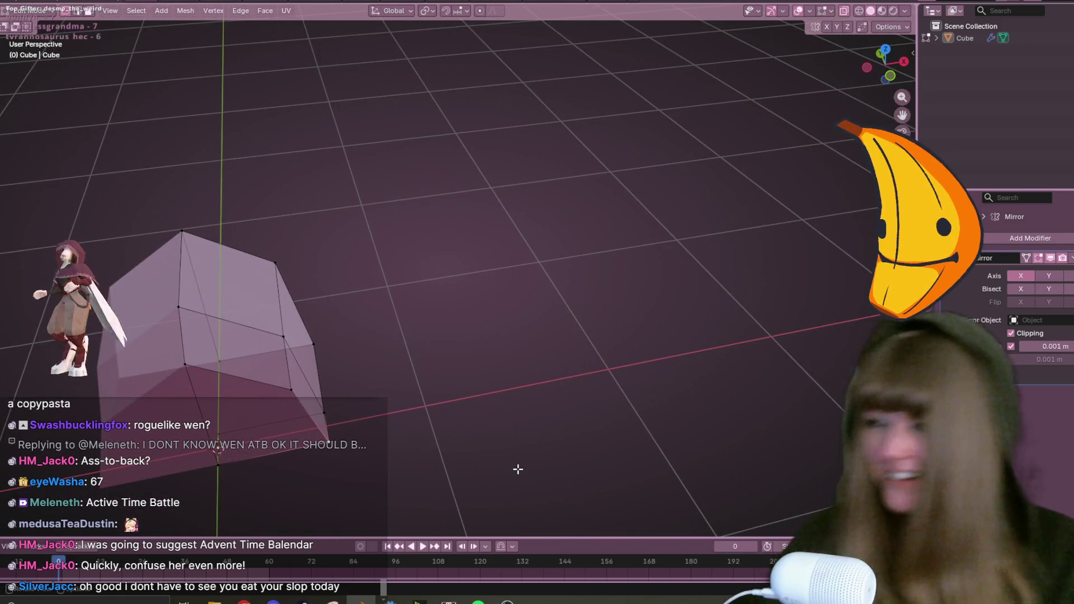
pyautogui.moveTo(621, 375)
pyautogui.mouseDown(button='middle')
pyautogui.moveTo(606, 243)
pyautogui.moveTo(422, 264)
pyautogui.moveTo(480, 203)
pyautogui.moveTo(249, 151)
pyautogui.moveTo(385, 296)
pyautogui.mouseUp(button='middle')
pyautogui.press('g')
pyautogui.press('g')
pyautogui.click(414, 267)
pyautogui.moveTo(492, 297)
pyautogui.mouseDown(button='middle')
pyautogui.moveTo(520, 322)
pyautogui.moveTo(552, 383)
pyautogui.moveTo(614, 287)
pyautogui.moveTo(563, 313)
pyautogui.moveTo(578, 381)
pyautogui.mouseUp(button='middle')
pyautogui.press('g')
pyautogui.press('g')
pyautogui.click(550, 338)
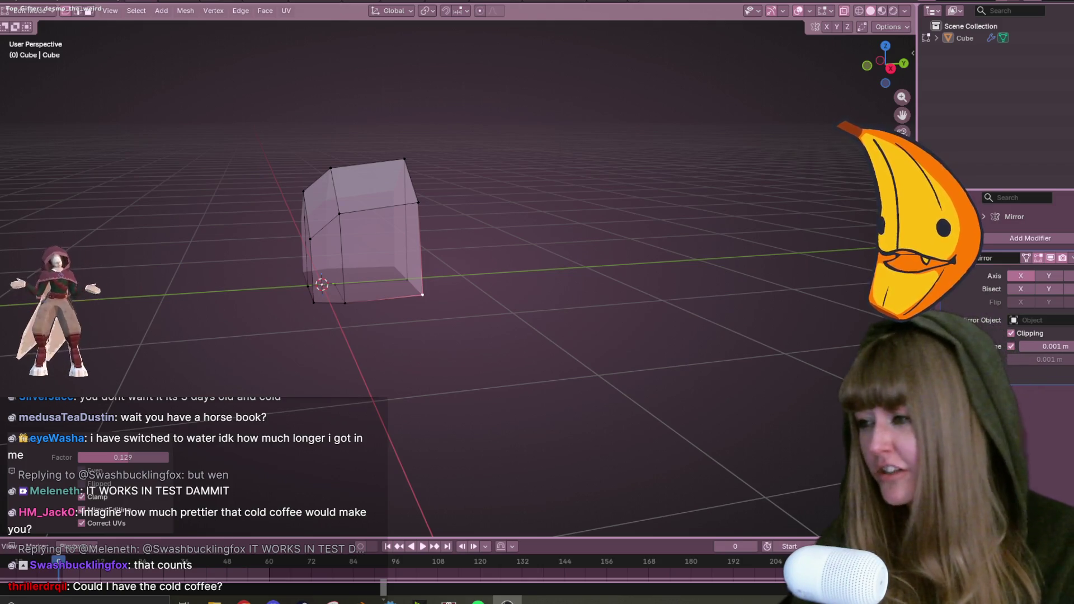
# Zoom out to see the whole flared mesh with its slid corner vertex.
pyautogui.scroll(-3, 532, 357)
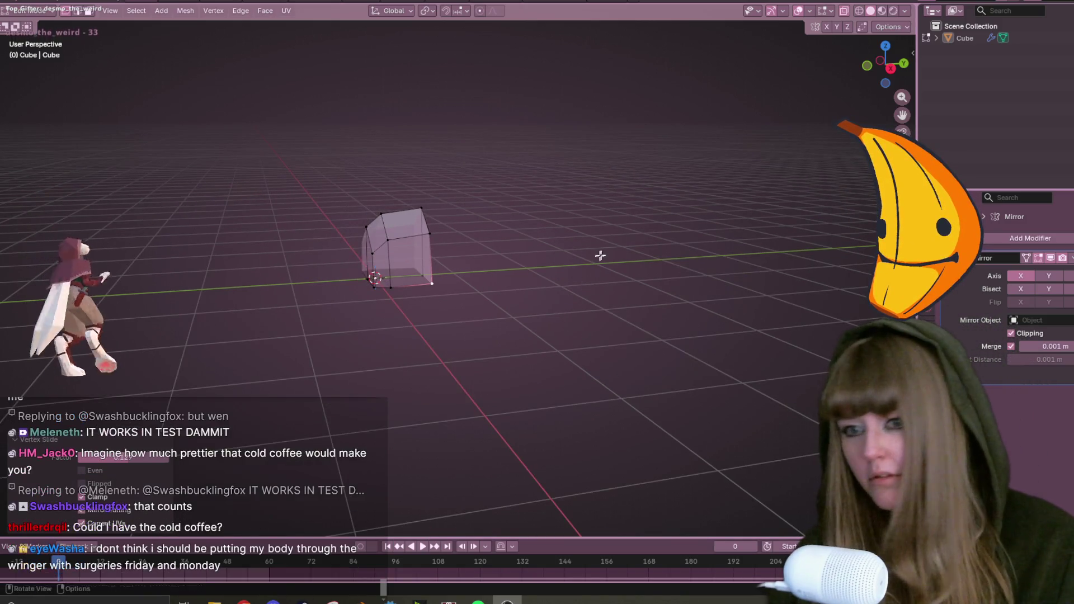
# Duplicate the whole mesh in side view and place the copy beside the original.
pyautogui.press('a')
pyautogui.click(891, 69)
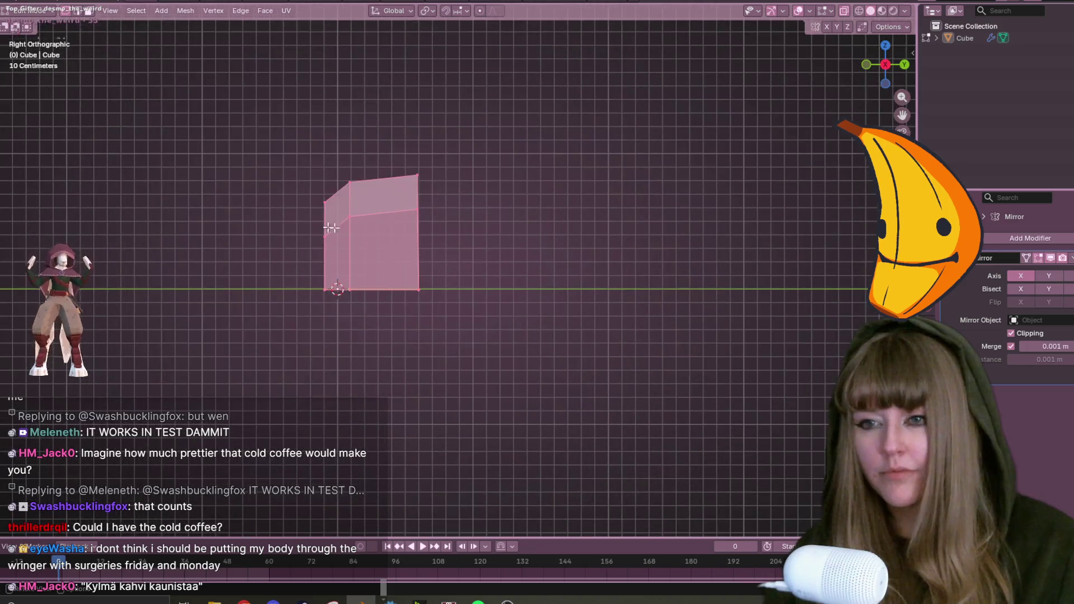
pyautogui.hotkey('shift', 'd')
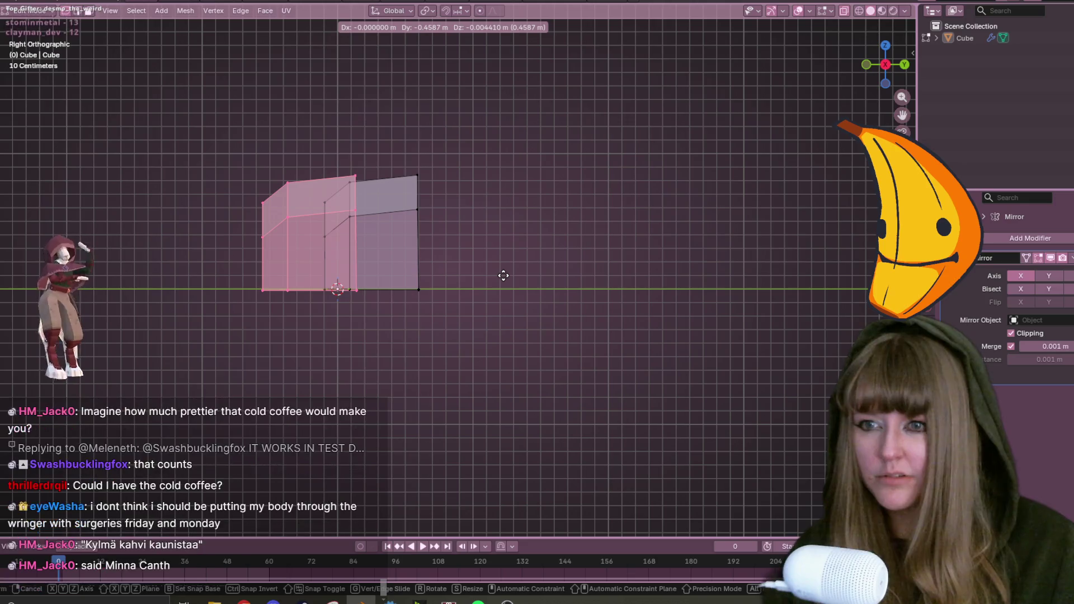
pyautogui.click(503, 275)
pyautogui.moveTo(503, 275)
pyautogui.mouseDown(button='middle')
pyautogui.moveTo(481, 297)
pyautogui.moveTo(610, 365)
pyautogui.moveTo(623, 309)
pyautogui.moveTo(655, 328)
pyautogui.moveTo(669, 305)
pyautogui.moveTo(510, 293)
pyautogui.mouseUp(button='middle')
# Slide a vertex along its edge on the box body.
pyautogui.hotkey('alt', 'a')
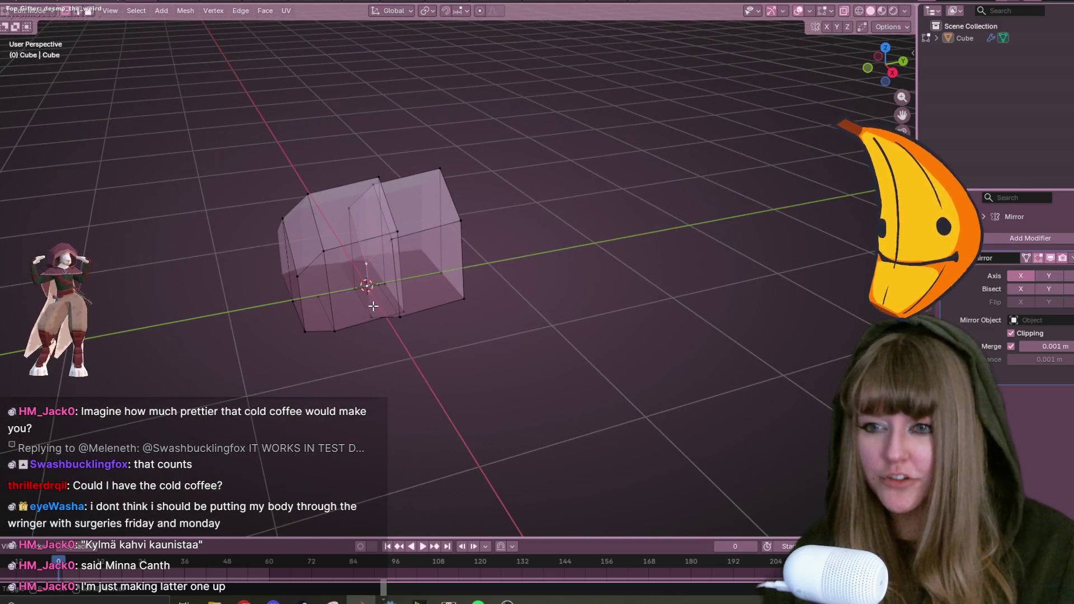
pyautogui.moveTo(443, 325)
pyautogui.mouseDown(button='middle')
pyautogui.moveTo(467, 308)
pyautogui.moveTo(508, 360)
pyautogui.moveTo(432, 290)
pyautogui.mouseUp(button='middle')
pyautogui.moveTo(577, 294); pyautogui.dragTo(489, 348, button='middle')
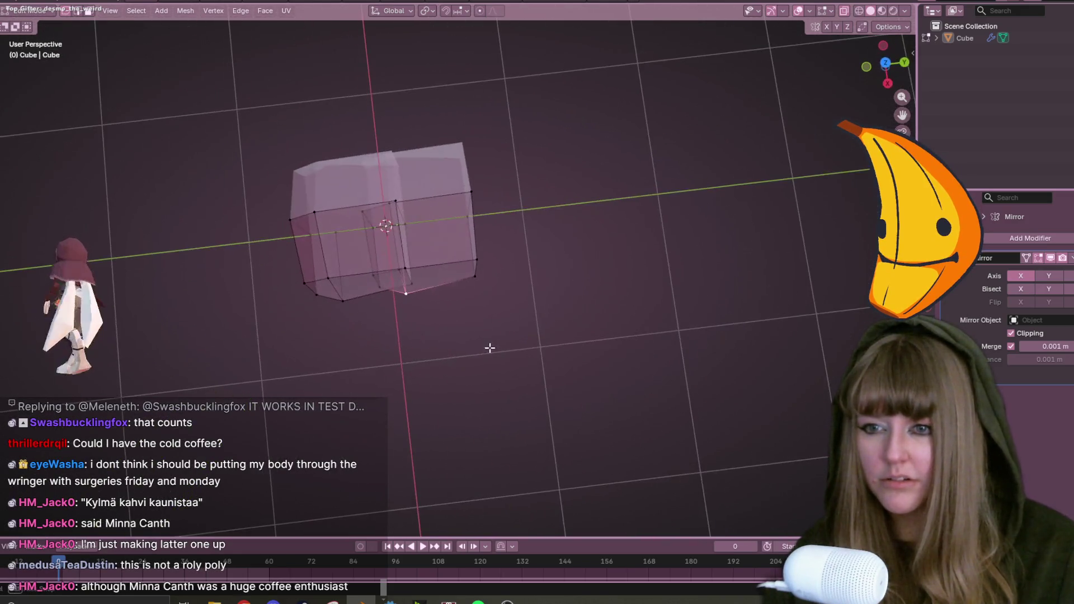
pyautogui.hotkey('shift', 'v')
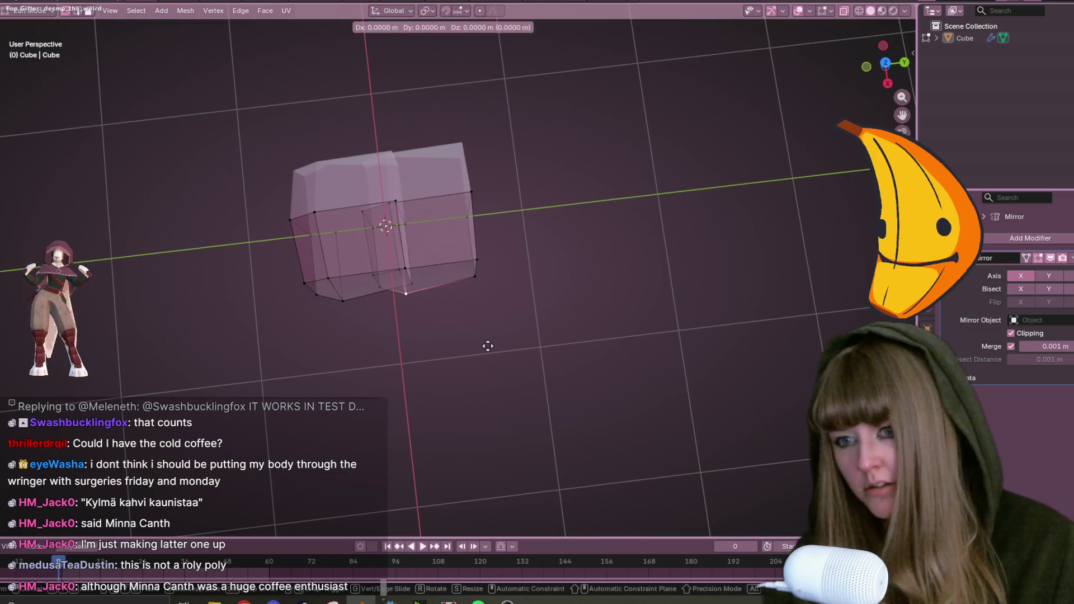
pyautogui.click(496, 323)
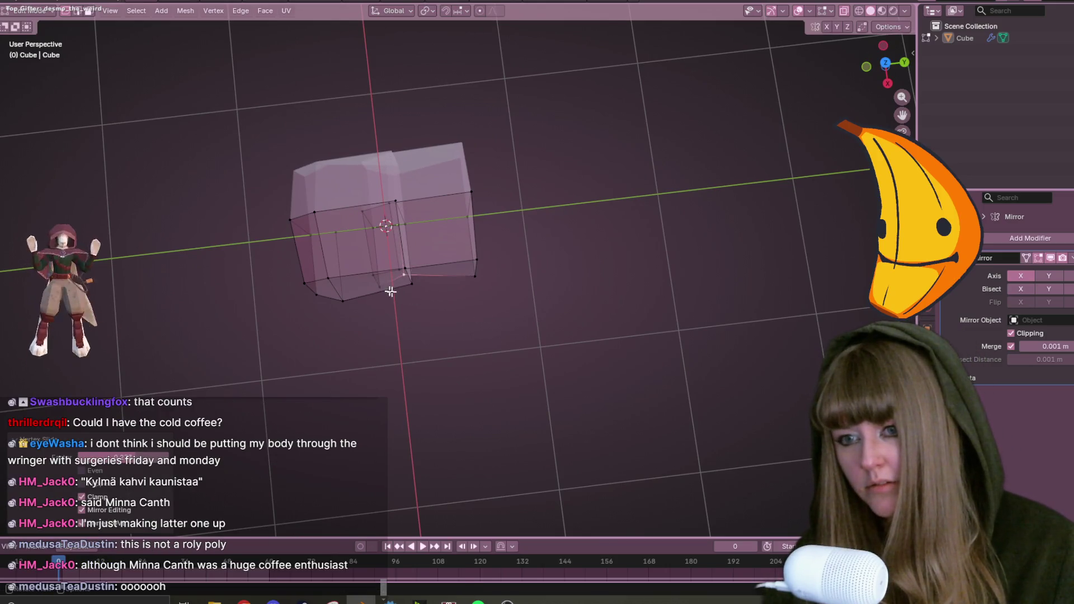
# Pick a bottom vertex and slide its vertical edge along the faces.
pyautogui.press('a')
pyautogui.moveTo(422, 309); pyautogui.dragTo(381, 287, button='middle')
pyautogui.click(422, 317)
pyautogui.moveTo(523, 271); pyautogui.dragTo(419, 338, button='middle')
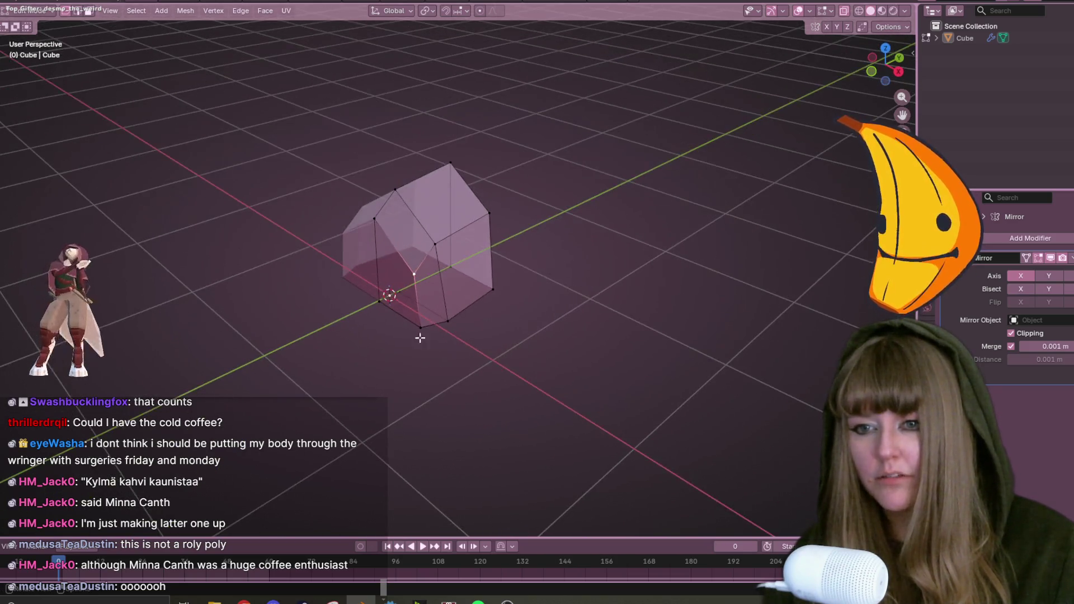
pyautogui.moveTo(593, 276)
pyautogui.mouseDown(button='middle')
pyautogui.moveTo(549, 276)
pyautogui.moveTo(467, 321)
pyautogui.mouseUp(button='middle')
pyautogui.press('g')
pyautogui.press('g')
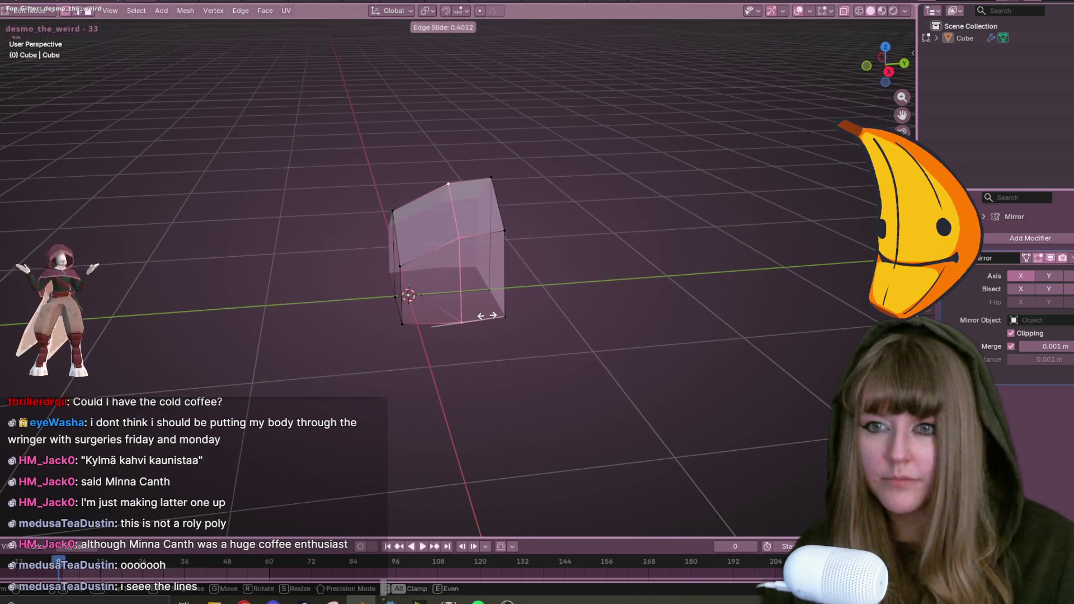
pyautogui.click(715, 103)
# In Right Ortho view, raise the top middle vertex so the top slopes.
pyautogui.press('KP_3')
pyautogui.click(456, 198)
pyautogui.press('g')
pyautogui.click(475, 195)
# Box-select the mesh in right-side view and shift it into its new position.
pyautogui.moveTo(359, 179); pyautogui.dragTo(588, 386)
pyautogui.keyDown('shift'); pyautogui.moveTo(588, 355); pyautogui.dragTo(623, 377, button='middle'); pyautogui.keyUp('shift')
pyautogui.press('g')
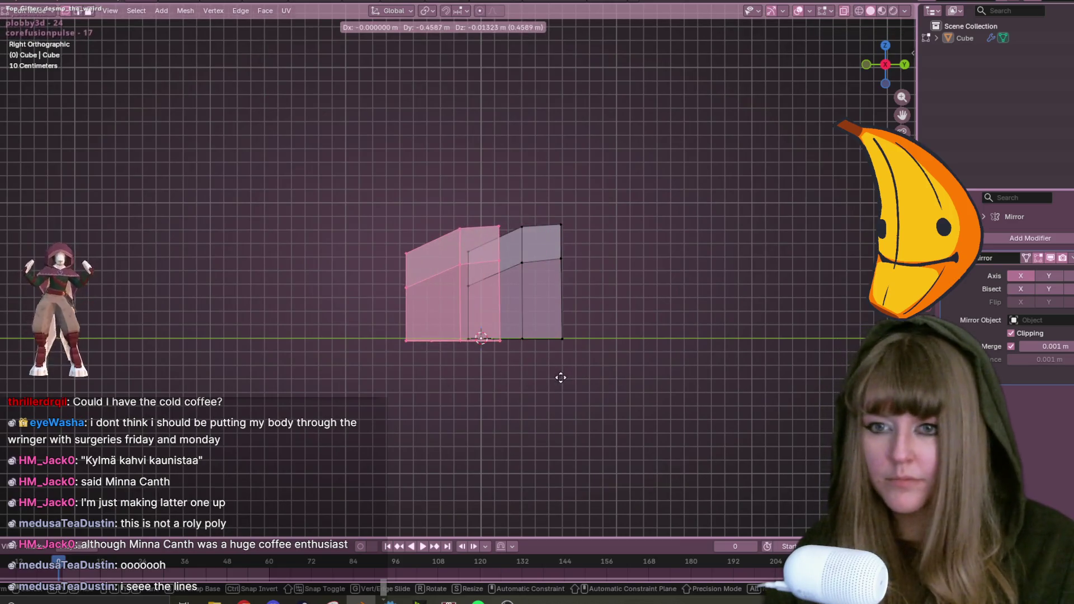
pyautogui.click(571, 378)
pyautogui.moveTo(568, 372)
pyautogui.mouseDown(button='middle')
pyautogui.moveTo(659, 383)
pyautogui.moveTo(626, 386)
pyautogui.moveTo(619, 352)
pyautogui.mouseUp(button='middle')
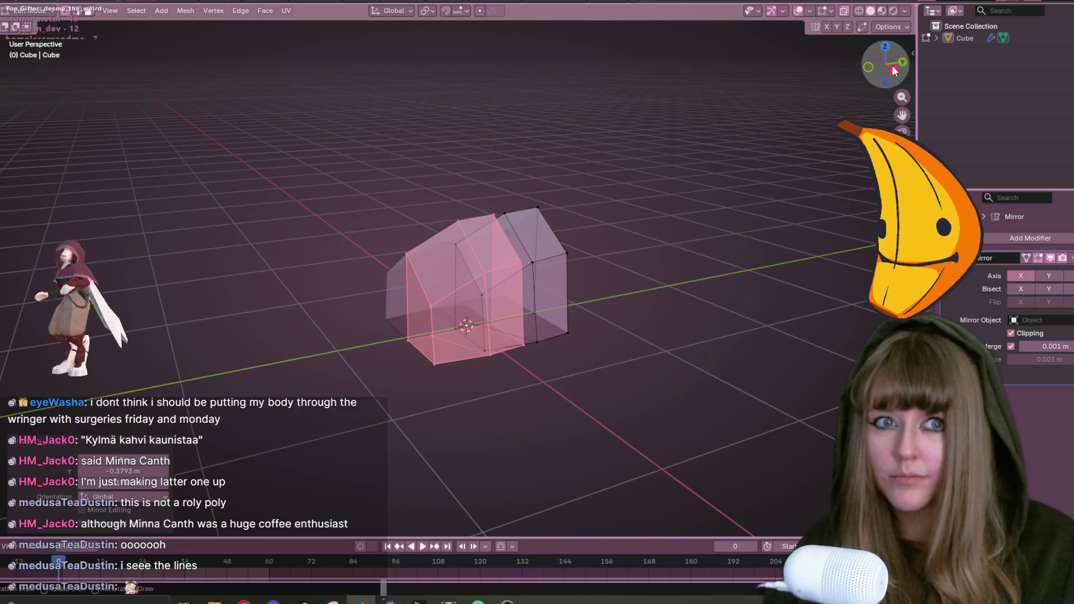
pyautogui.press('KP_3')
pyautogui.press('g')
pyautogui.click(614, 335)
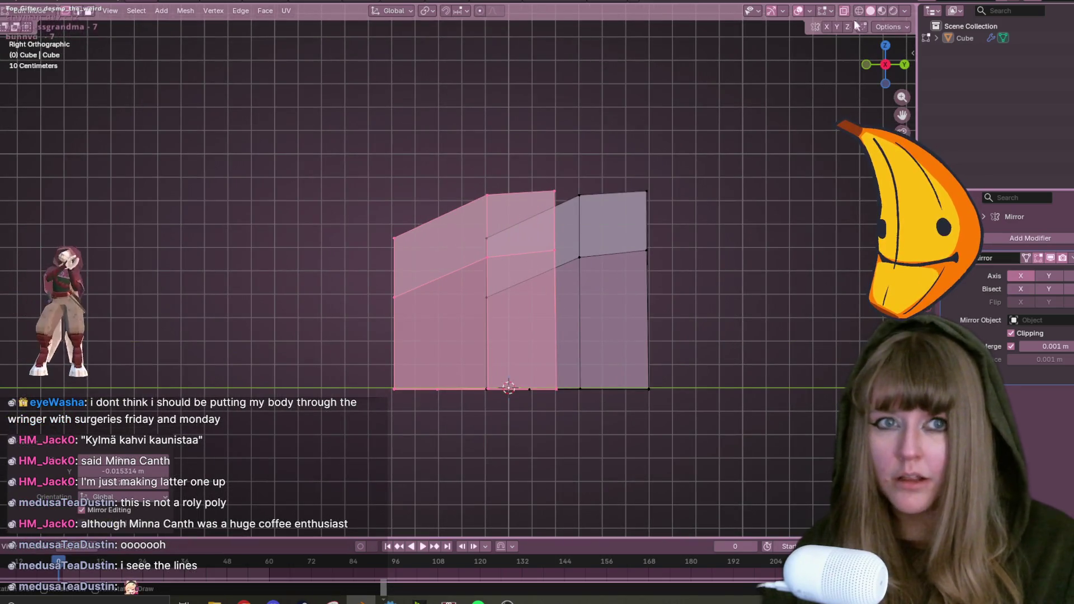
# From the bottom view, move a body vertex and push the bottom-right corner outward.
pyautogui.moveTo(614, 335)
pyautogui.mouseDown(button='middle')
pyautogui.moveTo(506, 320)
pyautogui.moveTo(599, 384)
pyautogui.moveTo(570, 192)
pyautogui.moveTo(599, 412)
pyautogui.moveTo(576, 203)
pyautogui.mouseUp(button='middle')
pyautogui.click(556, 277)
pyautogui.click(887, 72)
pyautogui.press('g')
pyautogui.click(603, 296)
pyautogui.click(546, 353)
pyautogui.press('g')
pyautogui.click(563, 353)
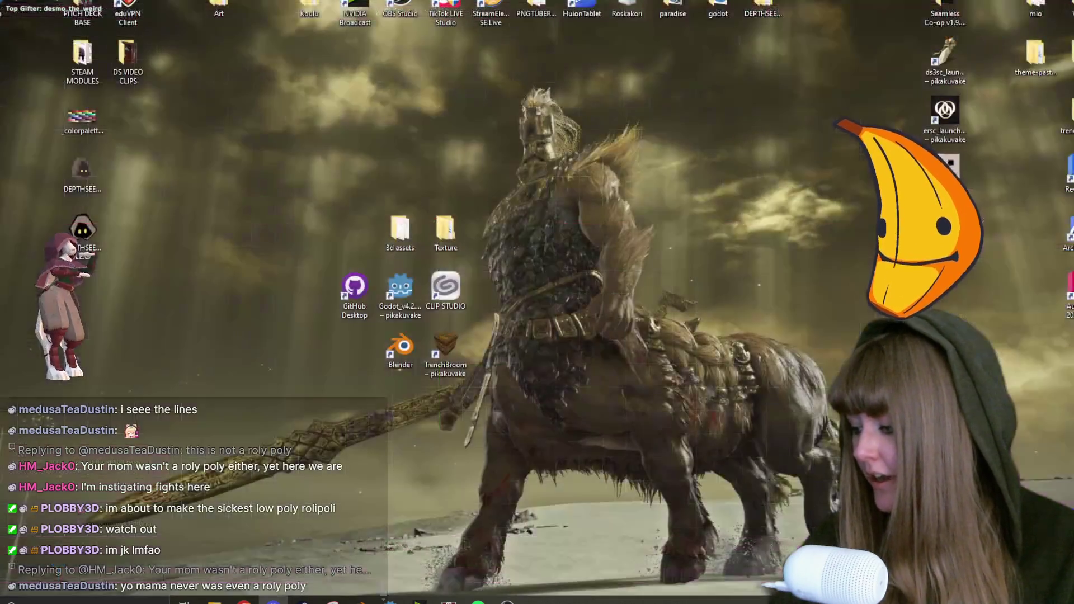
pyautogui.press('super+d')
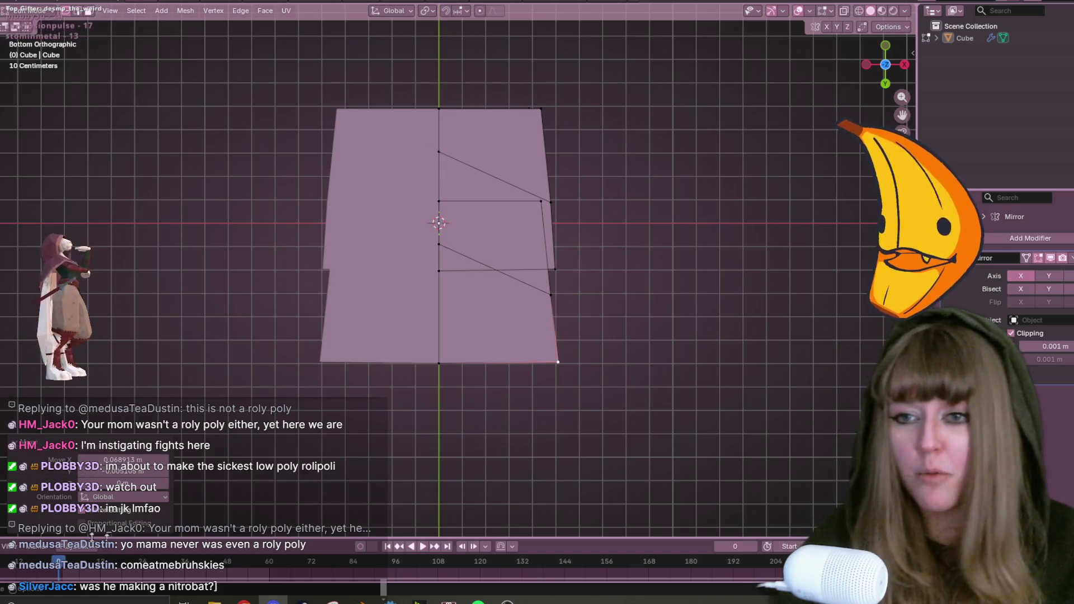
# Start a knife cut on the underside, then vertex-slide two underside vertices.
pyautogui.moveTo(401, 192); pyautogui.dragTo(924, 66, button='middle')
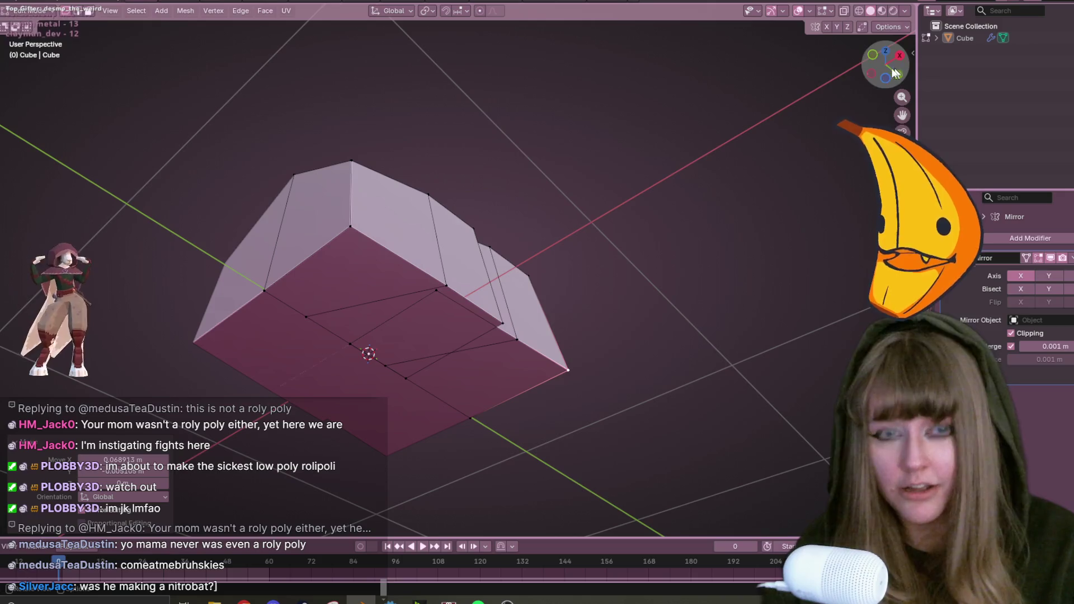
pyautogui.press('k')
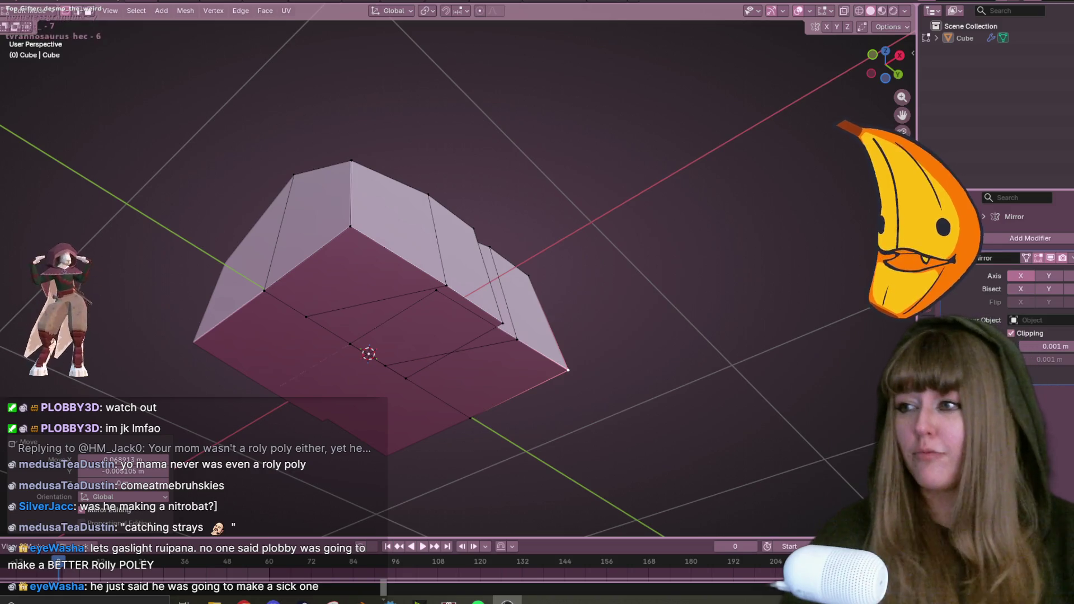
pyautogui.moveTo(468, 216)
pyautogui.mouseDown(button='middle')
pyautogui.moveTo(582, 283)
pyautogui.moveTo(554, 278)
pyautogui.moveTo(638, 237)
pyautogui.moveTo(651, 294)
pyautogui.moveTo(496, 194)
pyautogui.moveTo(497, 274)
pyautogui.moveTo(431, 257)
pyautogui.moveTo(465, 211)
pyautogui.moveTo(515, 230)
pyautogui.moveTo(510, 334)
pyautogui.moveTo(427, 319)
pyautogui.moveTo(436, 254)
pyautogui.moveTo(424, 131)
pyautogui.moveTo(492, 149)
pyautogui.moveTo(477, 125)
pyautogui.mouseUp(button='middle')
pyautogui.hotkey('shift', 'v')
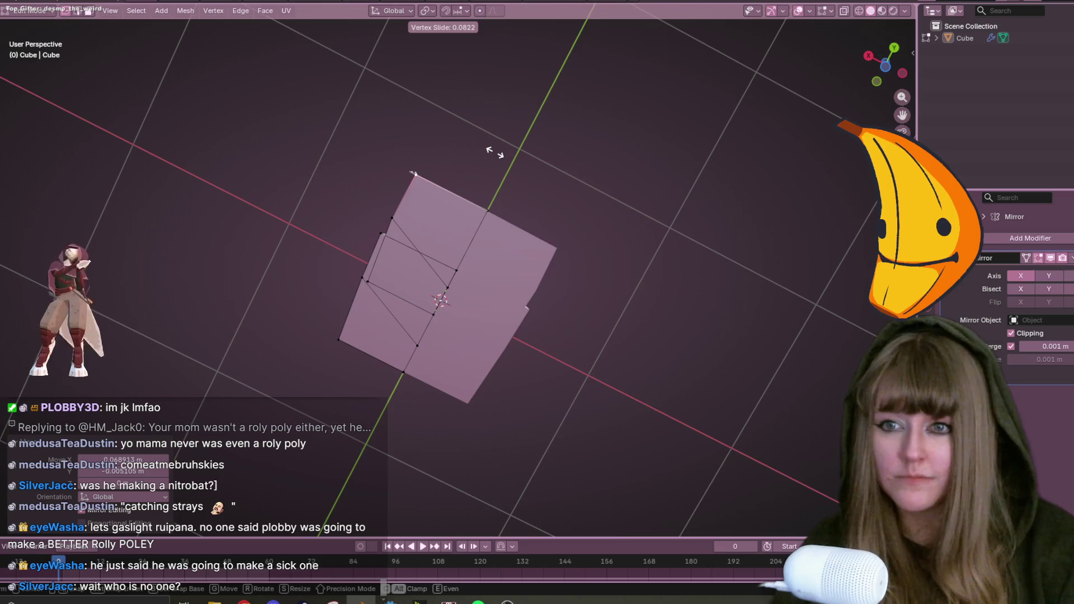
pyautogui.click(456, 203)
pyautogui.moveTo(383, 236)
pyautogui.mouseDown(button='middle')
pyautogui.moveTo(576, 354)
pyautogui.moveTo(480, 204)
pyautogui.mouseUp(button='middle')
pyautogui.hotkey('shift', 'v')
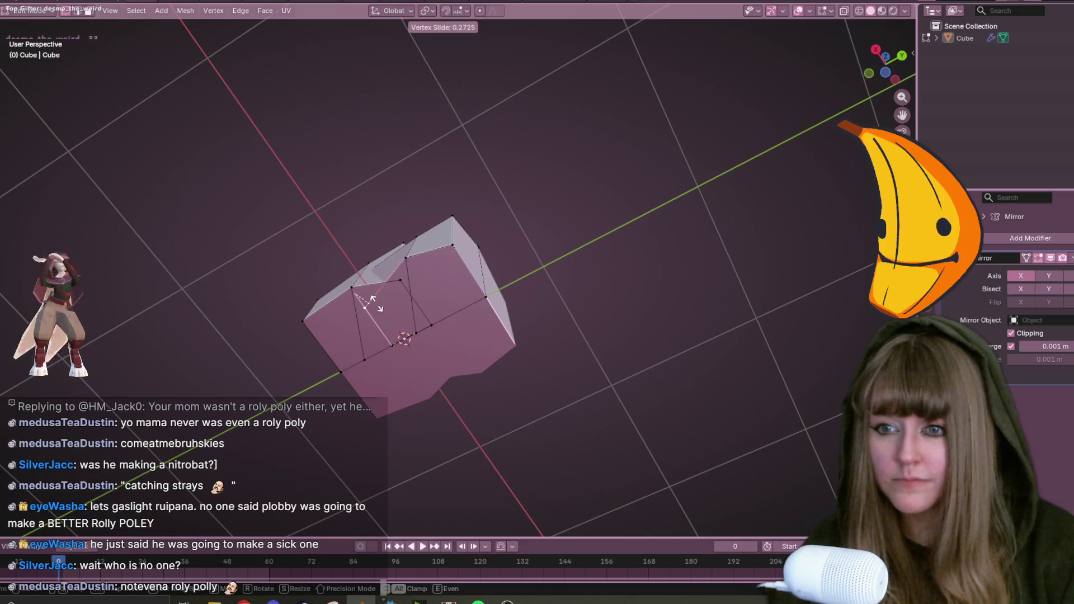
pyautogui.click(373, 300)
# Undo the vertex slide, select the whole mesh and view it in Right Orthographic.
pyautogui.hotkey('shift', 'v')
pyautogui.click(414, 263)
pyautogui.moveTo(414, 263)
pyautogui.mouseDown(button='middle')
pyautogui.moveTo(498, 401)
pyautogui.moveTo(497, 471)
pyautogui.mouseUp(button='middle')
pyautogui.hotkey('ctrl', 'z')
pyautogui.moveTo(615, 312)
pyautogui.mouseDown(button='middle')
pyautogui.moveTo(630, 240)
pyautogui.moveTo(655, 262)
pyautogui.moveTo(647, 350)
pyautogui.moveTo(643, 201)
pyautogui.moveTo(648, 284)
pyautogui.mouseUp(button='middle')
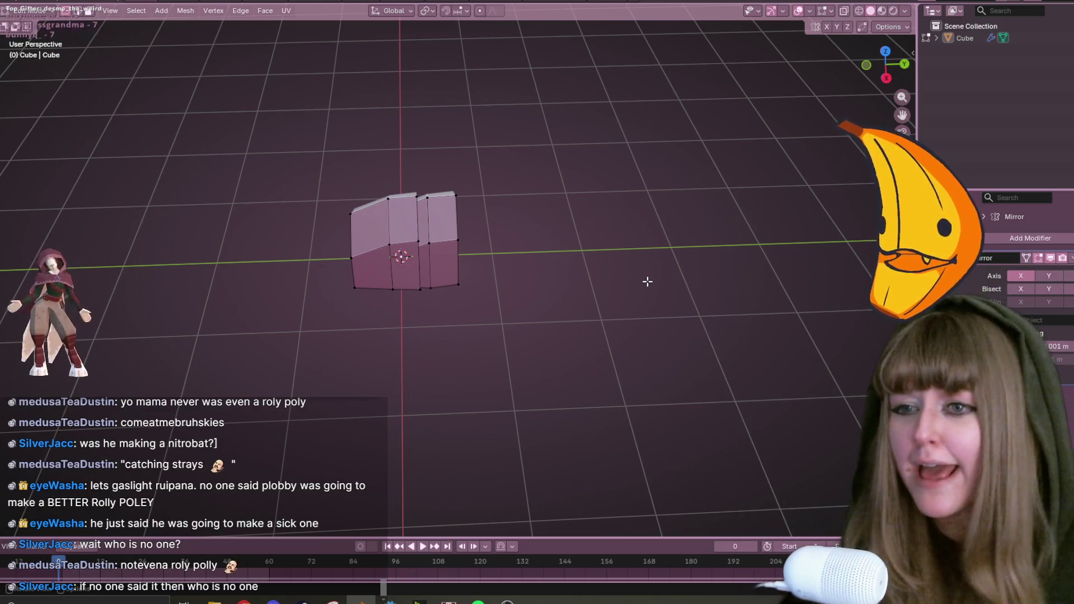
pyautogui.moveTo(671, 129)
pyautogui.mouseDown(button='middle')
pyautogui.moveTo(607, 215)
pyautogui.moveTo(614, 274)
pyautogui.moveTo(691, 214)
pyautogui.mouseUp(button='middle')
pyautogui.press('a')
pyautogui.click(885, 79)
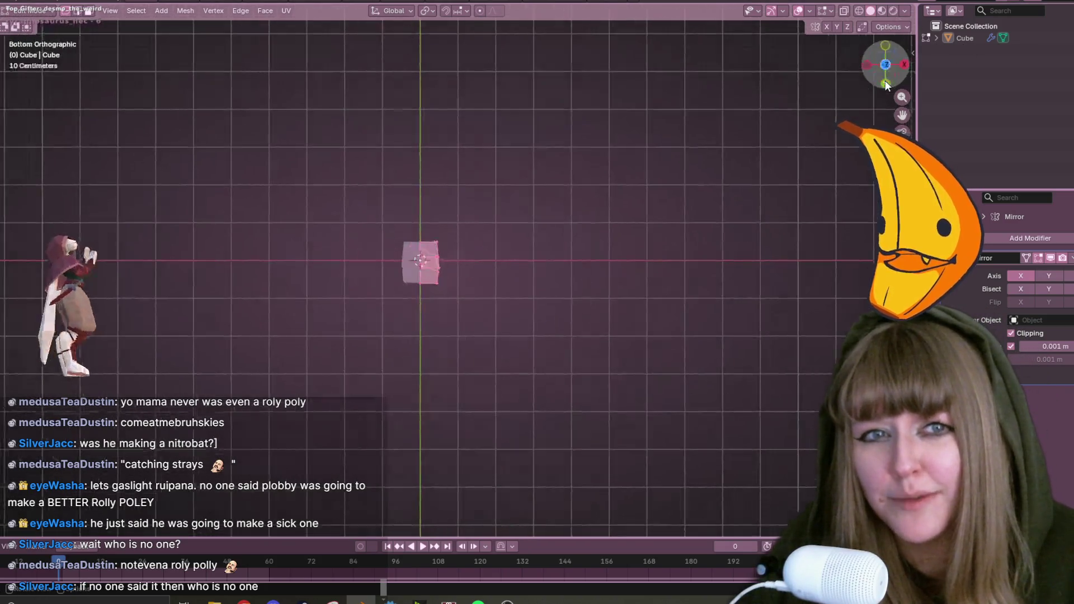
pyautogui.click(905, 66)
pyautogui.scroll(5, 724, 158)
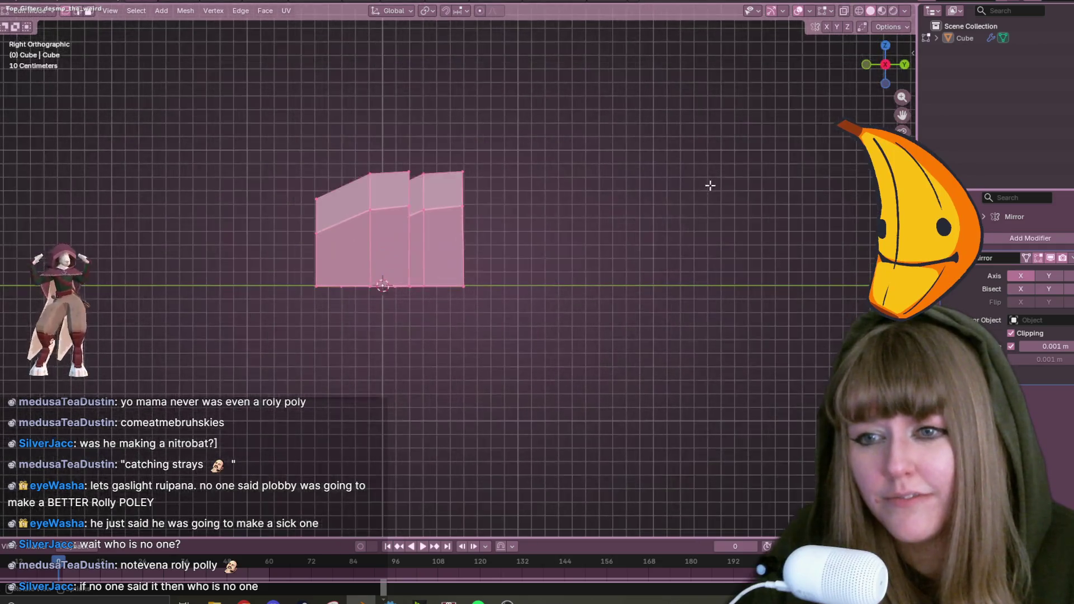
pyautogui.keyDown('shift'); pyautogui.moveTo(710, 182); pyautogui.dragTo(669, 214, button='middle'); pyautogui.keyUp('shift')
pyautogui.scroll(-1, 567, 209)
pyautogui.hotkey('shift', 'd')
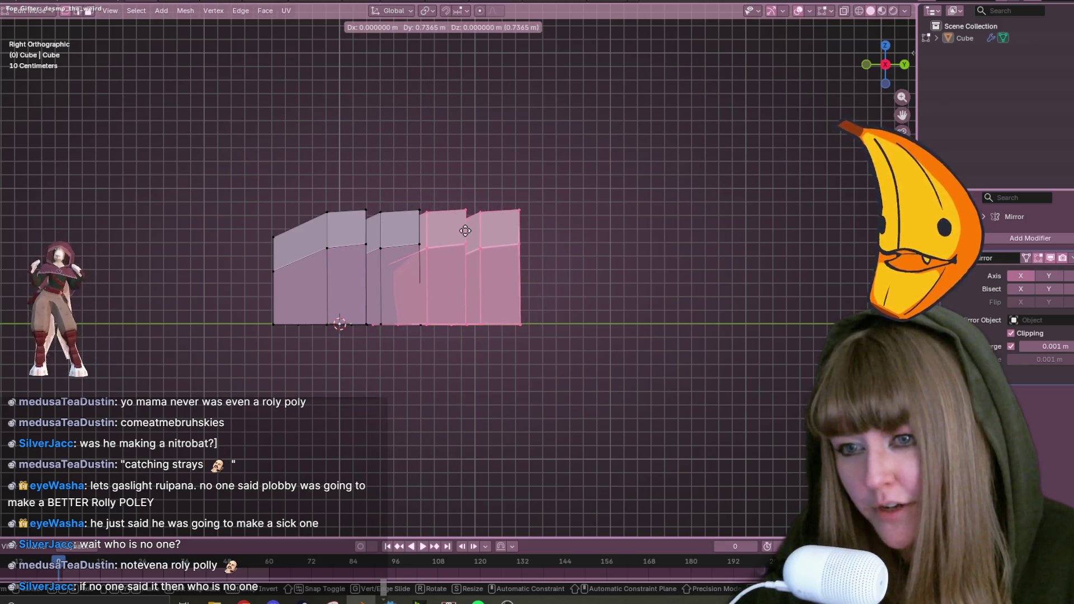
pyautogui.click(468, 230)
pyautogui.moveTo(468, 229)
pyautogui.mouseDown(button='middle')
pyautogui.moveTo(571, 304)
pyautogui.moveTo(472, 530)
pyautogui.moveTo(411, 428)
pyautogui.moveTo(586, 309)
pyautogui.moveTo(671, 163)
pyautogui.moveTo(32, 126)
pyautogui.moveTo(72, 190)
pyautogui.moveTo(139, 250)
pyautogui.moveTo(846, 294)
pyautogui.moveTo(782, 99)
pyautogui.moveTo(632, 194)
pyautogui.moveTo(559, 218)
pyautogui.moveTo(559, 230)
pyautogui.moveTo(566, 203)
pyautogui.moveTo(565, 232)
pyautogui.mouseUp(button='middle')
pyautogui.hotkey('ctrl', 'z')
pyautogui.hotkey('ctrl', 'z')
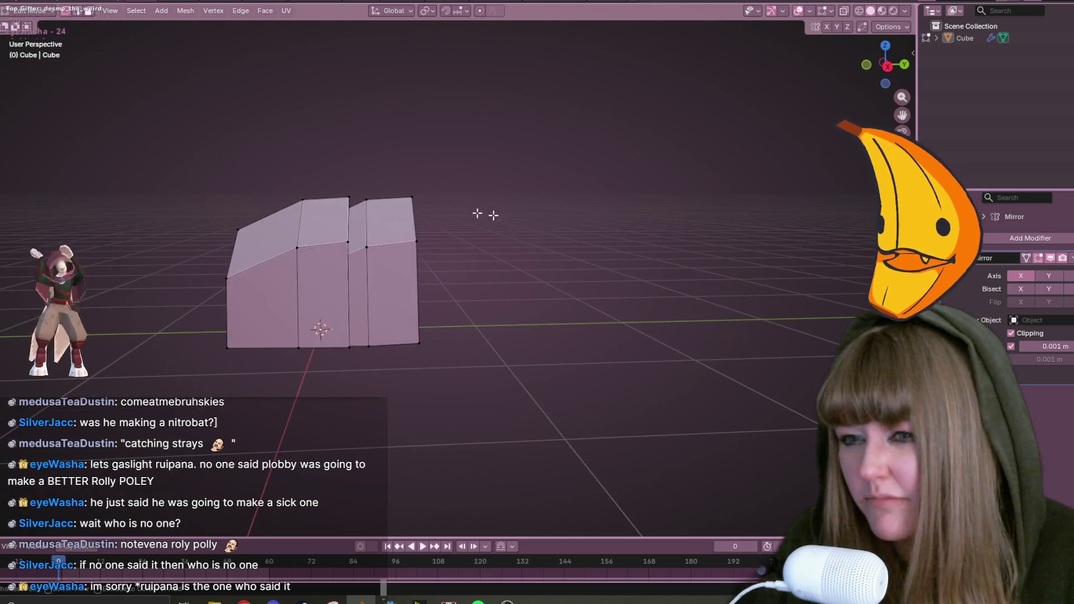
pyautogui.hotkey('ctrl', 'z')
# Delete the body's edges and faces, the leftover vertical plane and stray edge, then exit Edit Mode.
pyautogui.press('x')
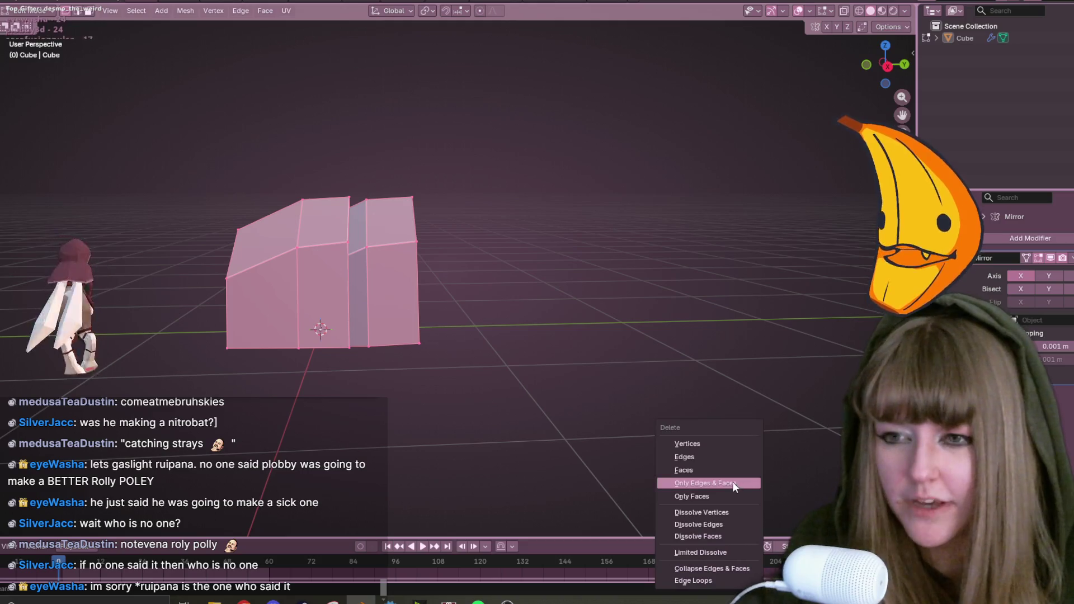
pyautogui.click(733, 448)
pyautogui.press('x')
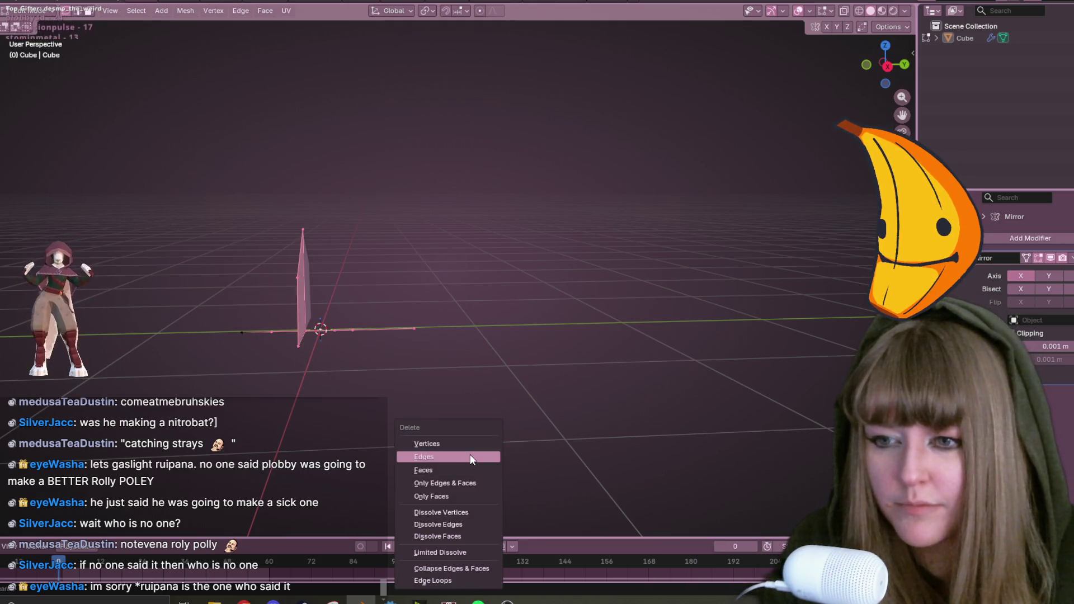
pyautogui.click(470, 455)
pyautogui.press('x')
pyautogui.click(369, 381)
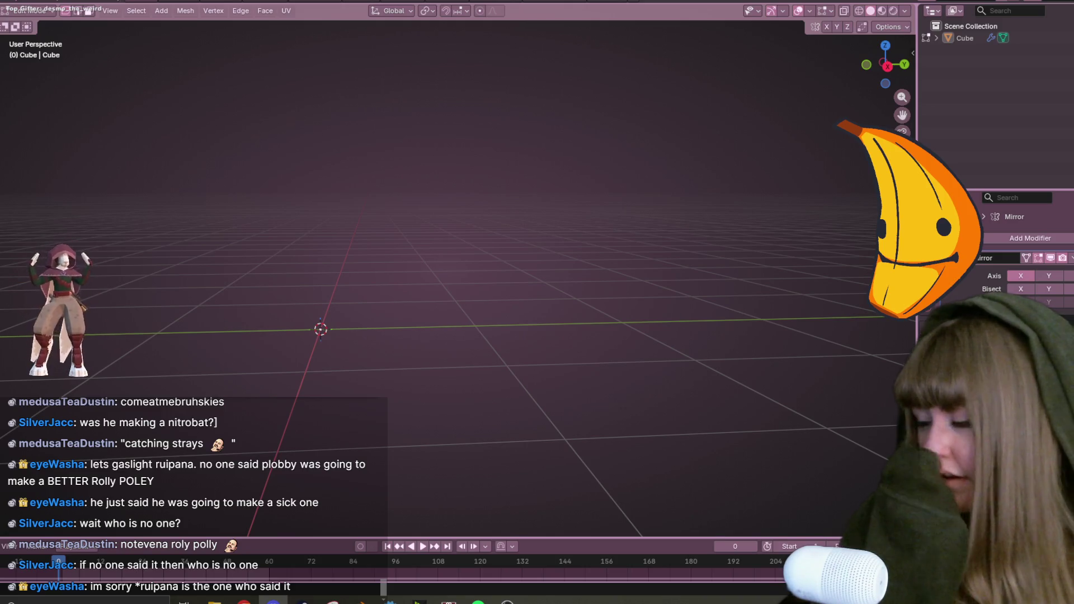
pyautogui.press('Tab')
pyautogui.press('KP_3')
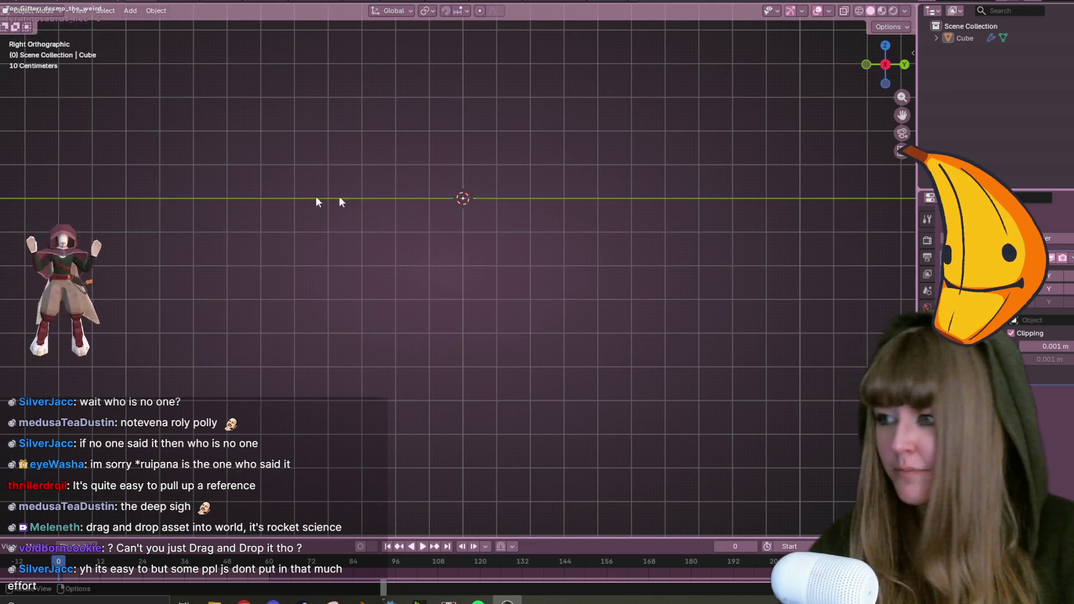
# Use Shift+S snapping, then add a new Plane object.
pyautogui.keyDown('shift'); pyautogui.moveTo(601, 182); pyautogui.dragTo(632, 244, button='middle'); pyautogui.keyUp('shift')
pyautogui.hotkey('shift', 's')
pyautogui.click(614, 220)
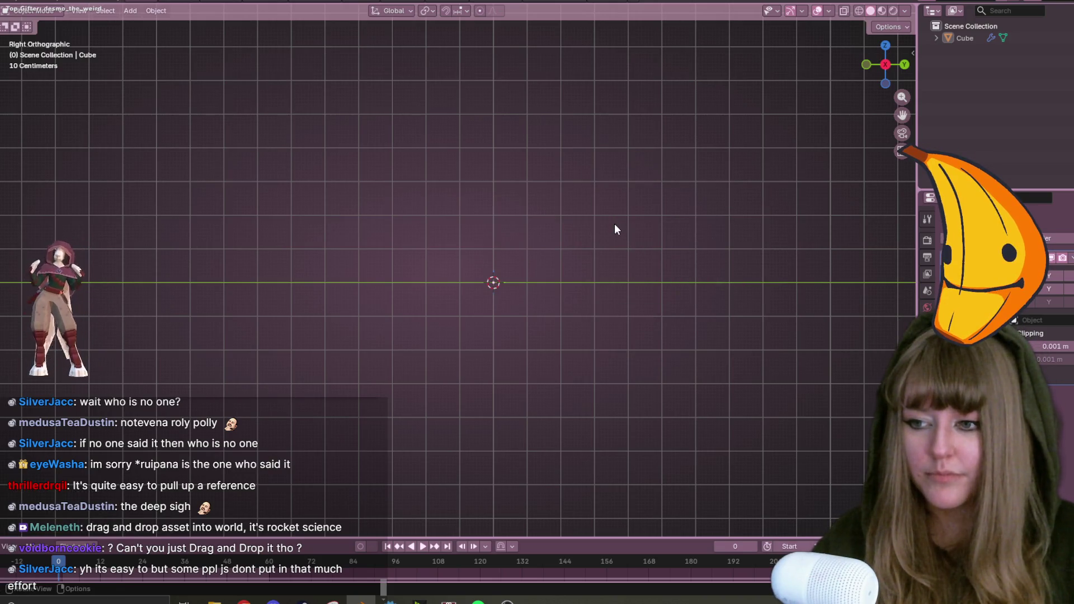
pyautogui.press('KP_Decimal')
pyautogui.hotkey('shift', 'a')
pyautogui.moveTo(614, 224)
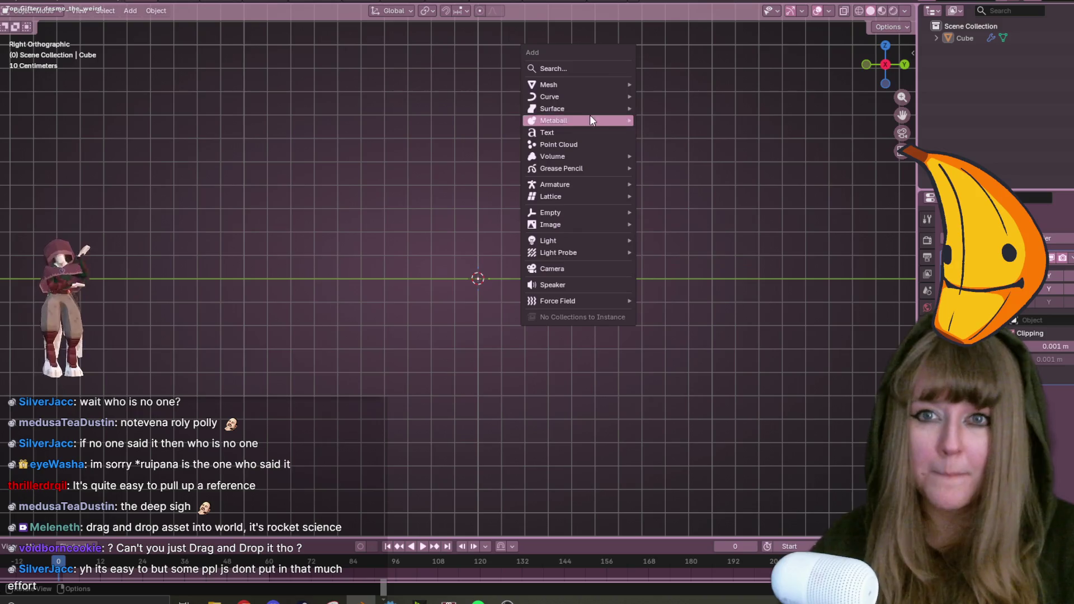
pyautogui.moveTo(609, 85)
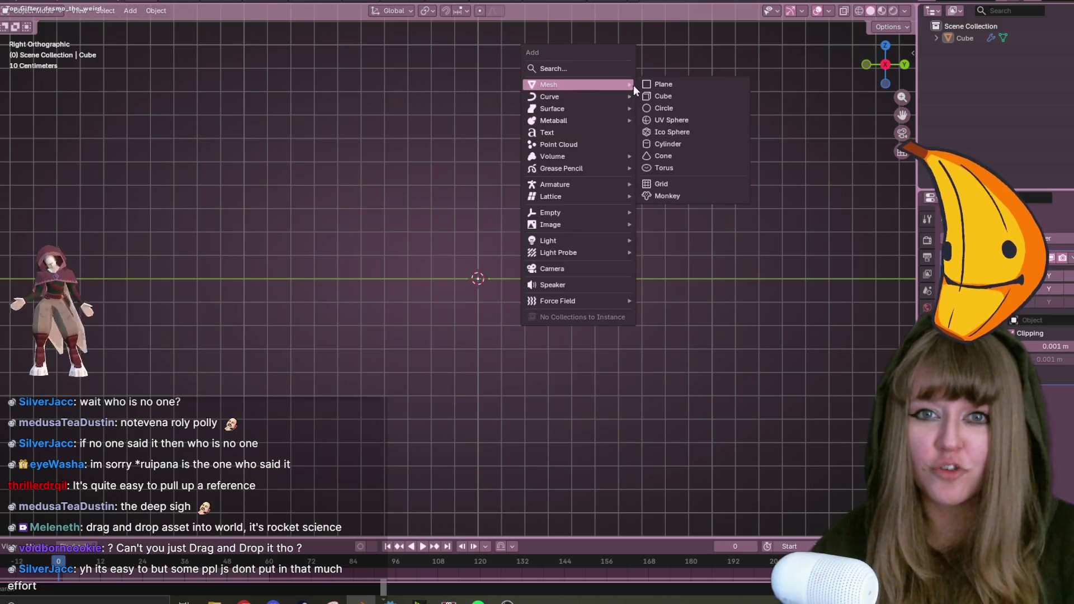
pyautogui.click(709, 84)
# Rotate the plane -90° to stand it upright and scale it down.
pyautogui.click(903, 67)
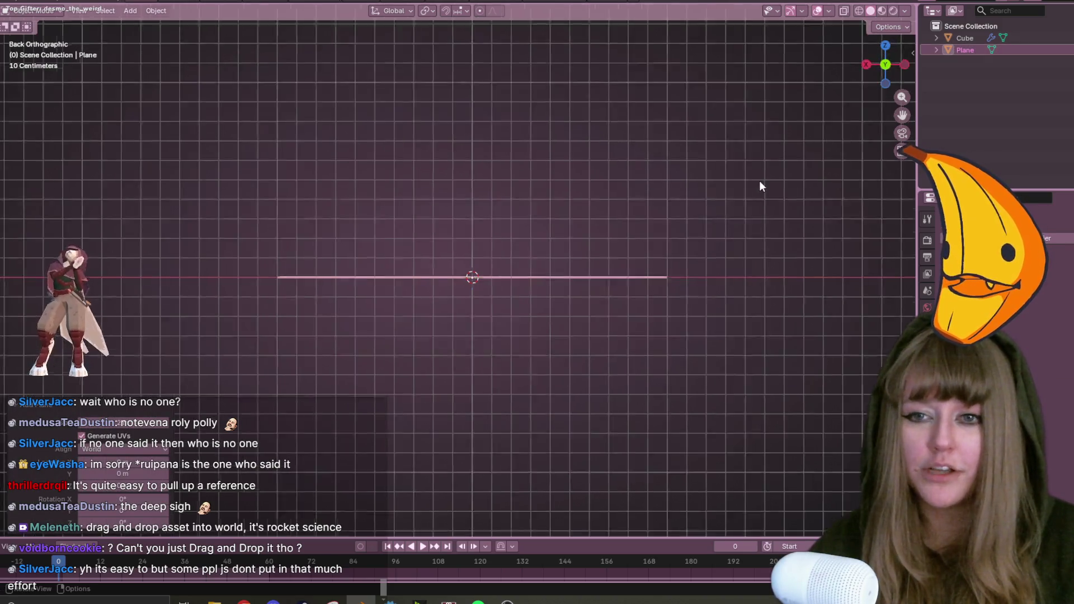
pyautogui.press('r')
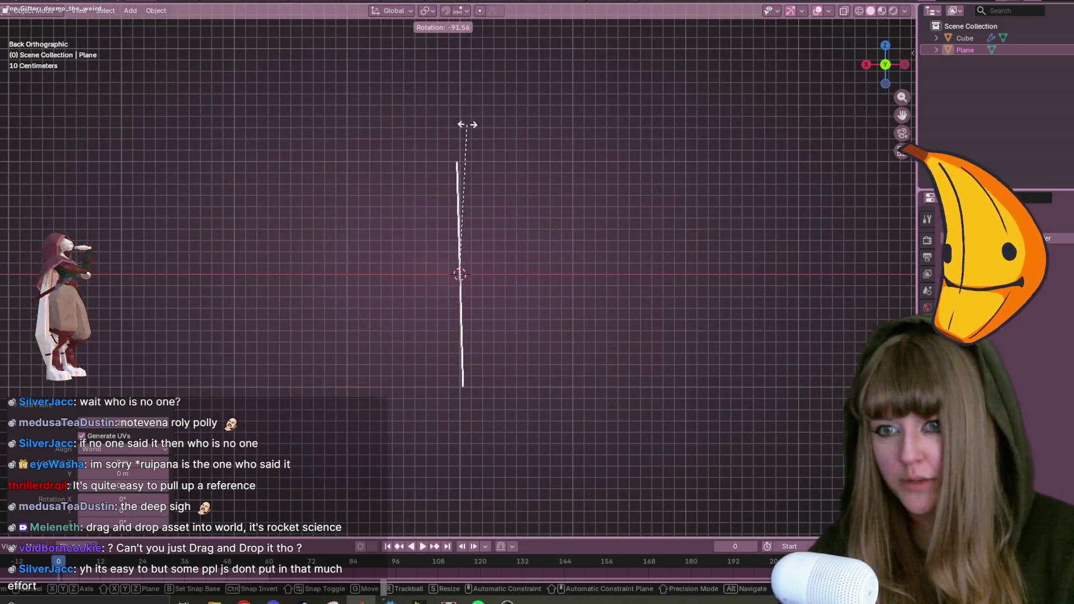
pyautogui.click(476, 125)
pyautogui.press('s')
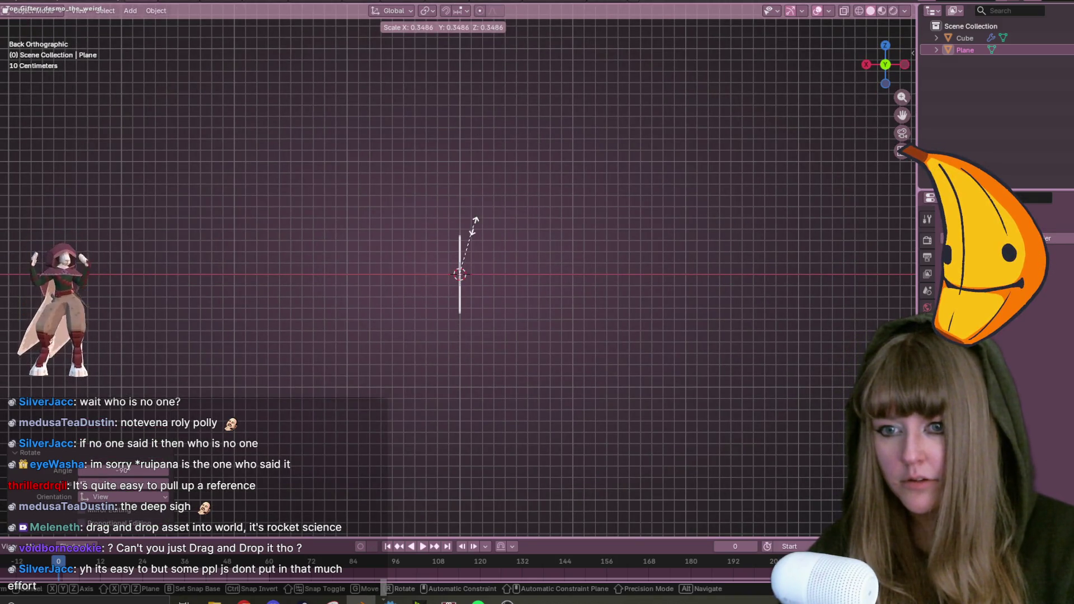
pyautogui.click(473, 221)
# In Right view, move the plane's right edge along Y to stretch it into a wide rectangle.
pyautogui.click(867, 64)
pyautogui.scroll(4, 633, 208)
pyautogui.press('Tab')
pyautogui.keyDown('shift'); pyautogui.moveTo(668, 326); pyautogui.dragTo(553, 294, button='middle'); pyautogui.keyUp('shift')
pyautogui.press('g')
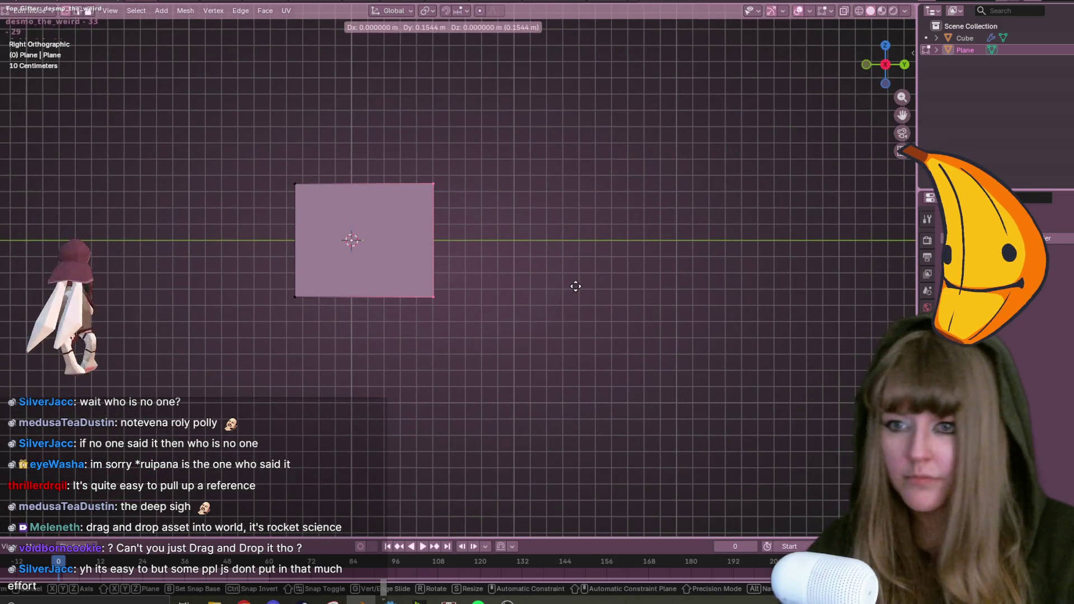
pyautogui.press('y')
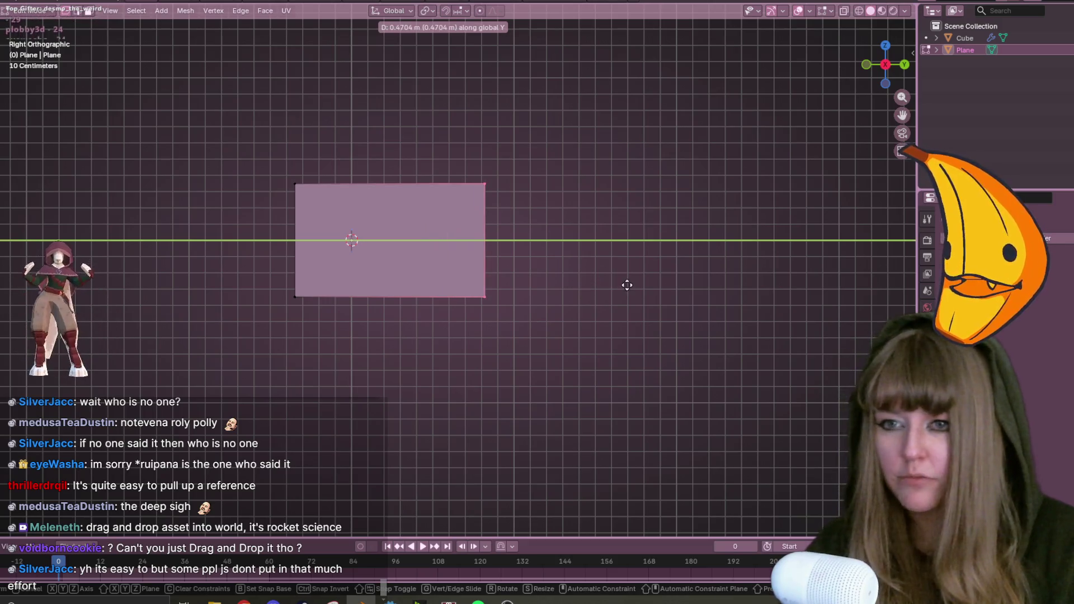
pyautogui.click(618, 283)
pyautogui.click(619, 282)
pyautogui.keyDown('shift'); pyautogui.moveTo(544, 234); pyautogui.dragTo(585, 232, button='middle'); pyautogui.keyUp('shift')
pyautogui.scroll(2, 564, 189)
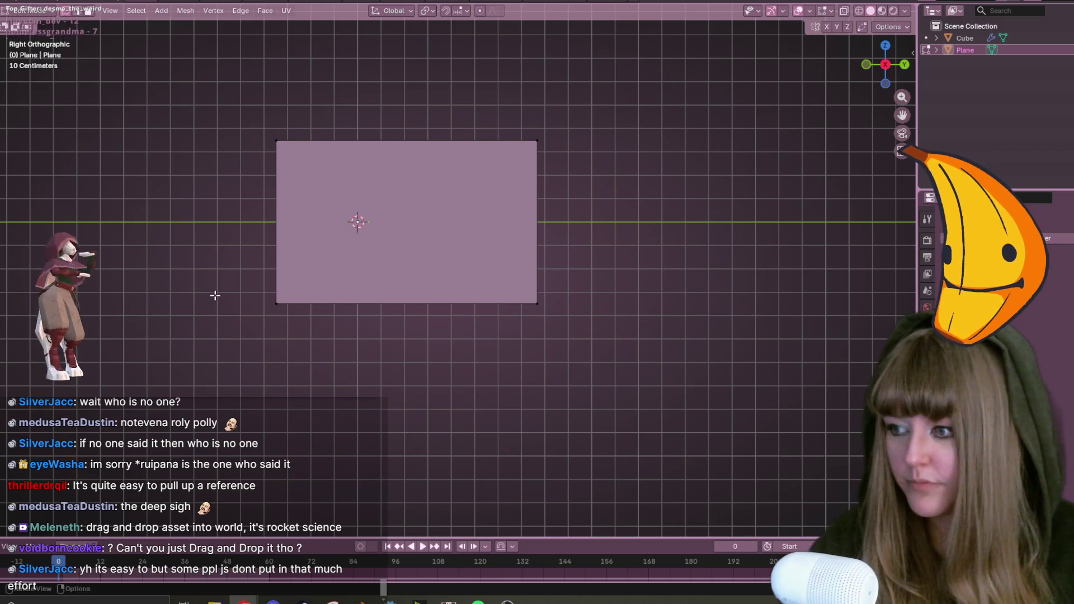
pyautogui.scroll(1, 340, 338)
pyautogui.press('k')
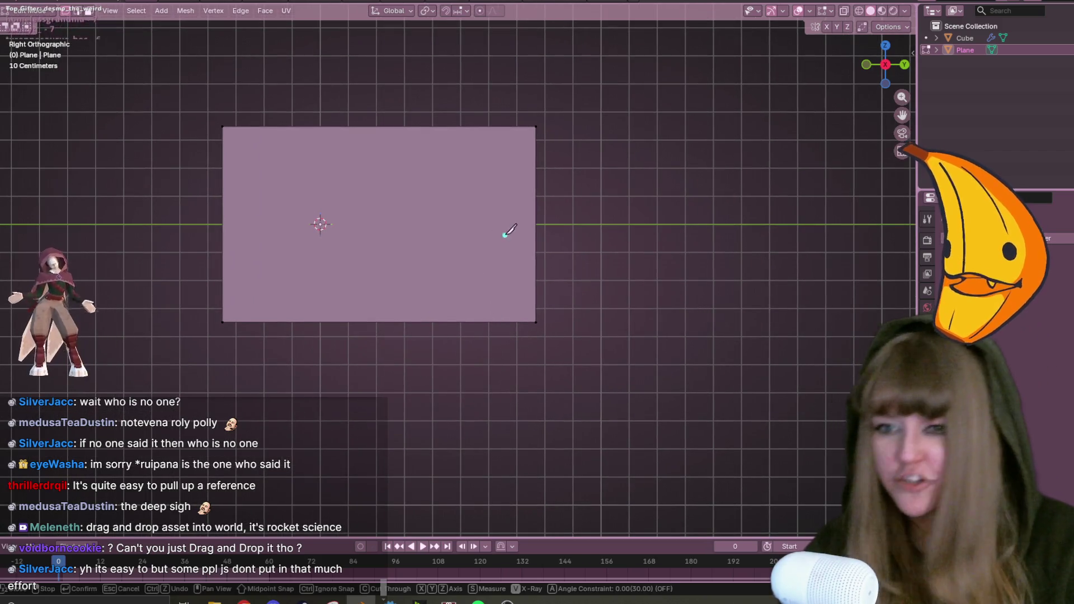
# Start a knife cut on the plane's right edge, then undo and abandon it.
pyautogui.click(535, 261)
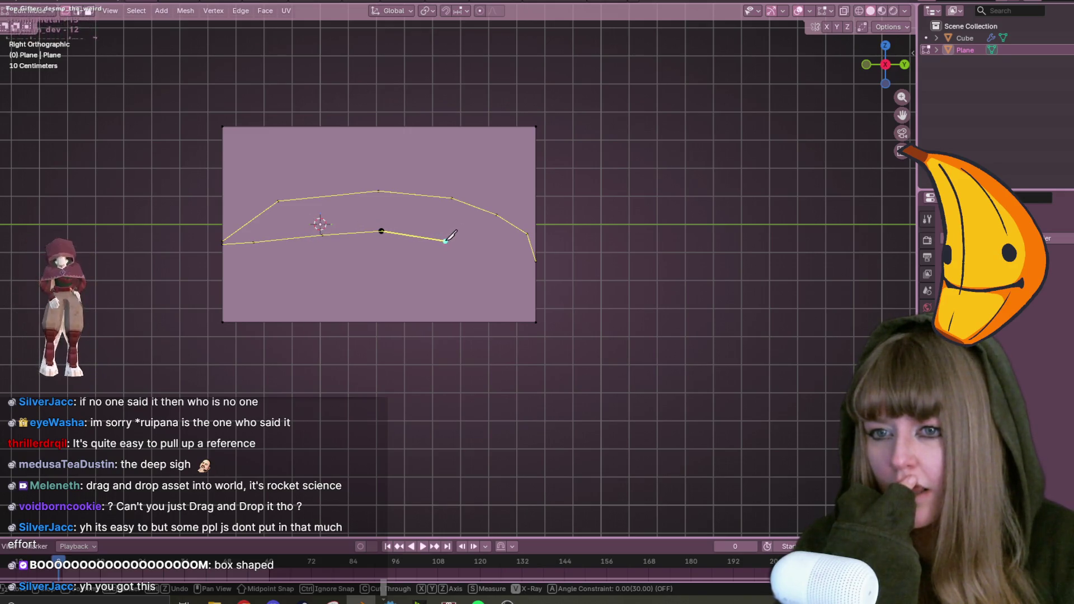
pyautogui.hotkey('ctrl', 'z')
pyautogui.hotkey('ctrl', 'z')
pyautogui.hotkey('ctrl', 'z')
pyautogui.hotkey('ctrl', 'z')
pyautogui.hotkey('ctrl', 'z')
pyautogui.hotkey('ctrl', 'z')
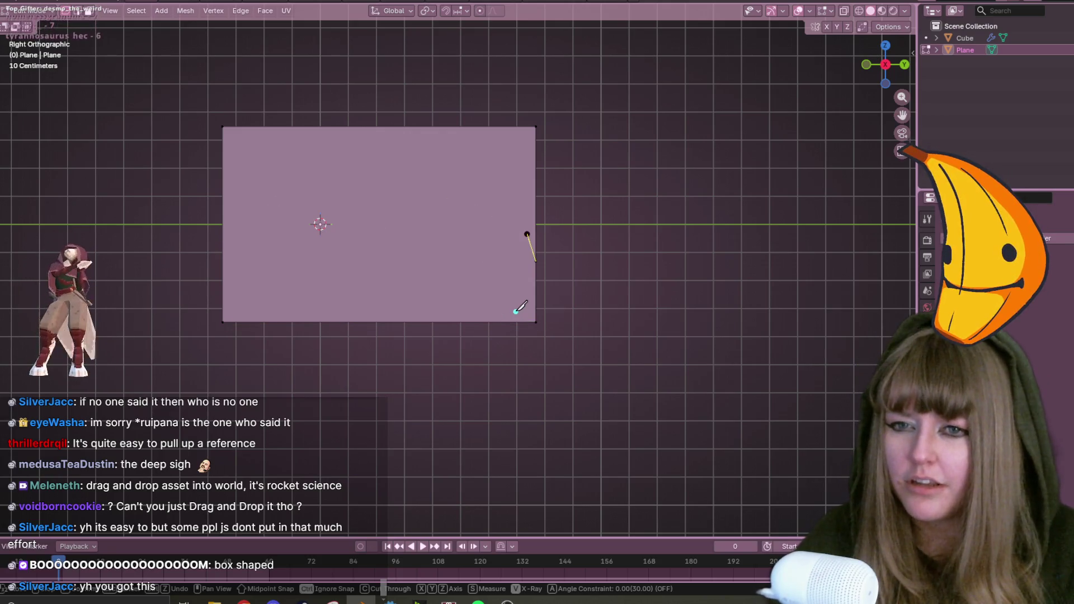
pyautogui.press('Escape')
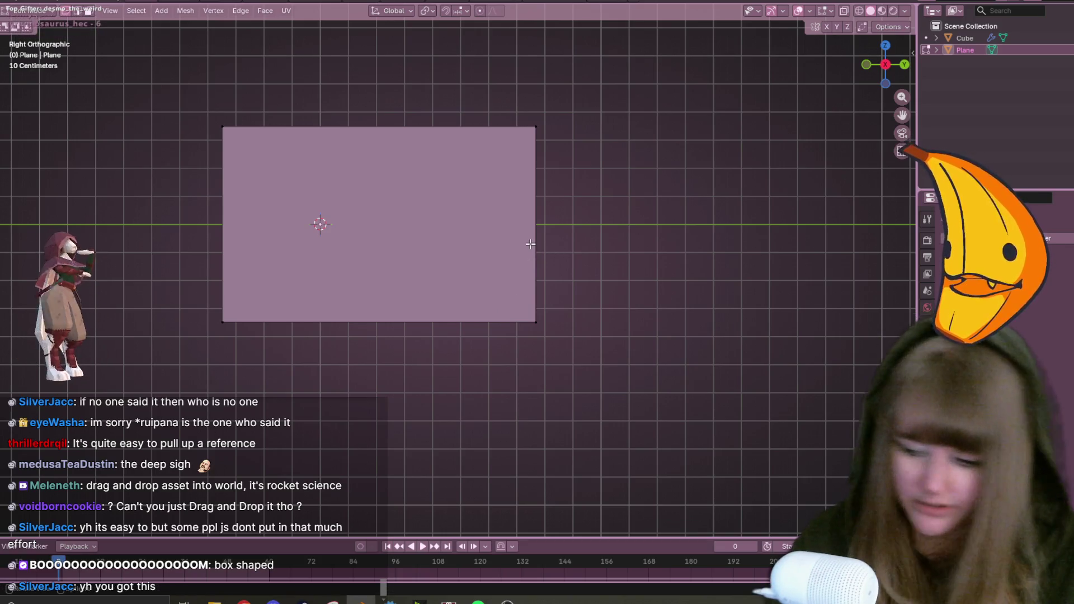
# Knife-cut a fresh arched line from the plane's right edge and confirm it.
pyautogui.press('k')
pyautogui.click(536, 256)
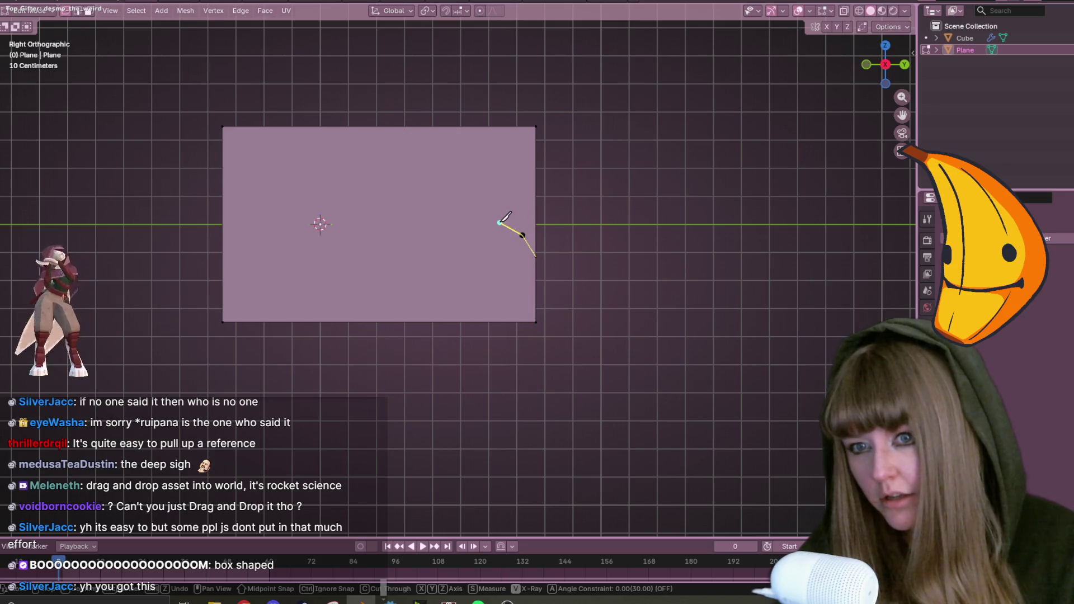
pyautogui.click(502, 224)
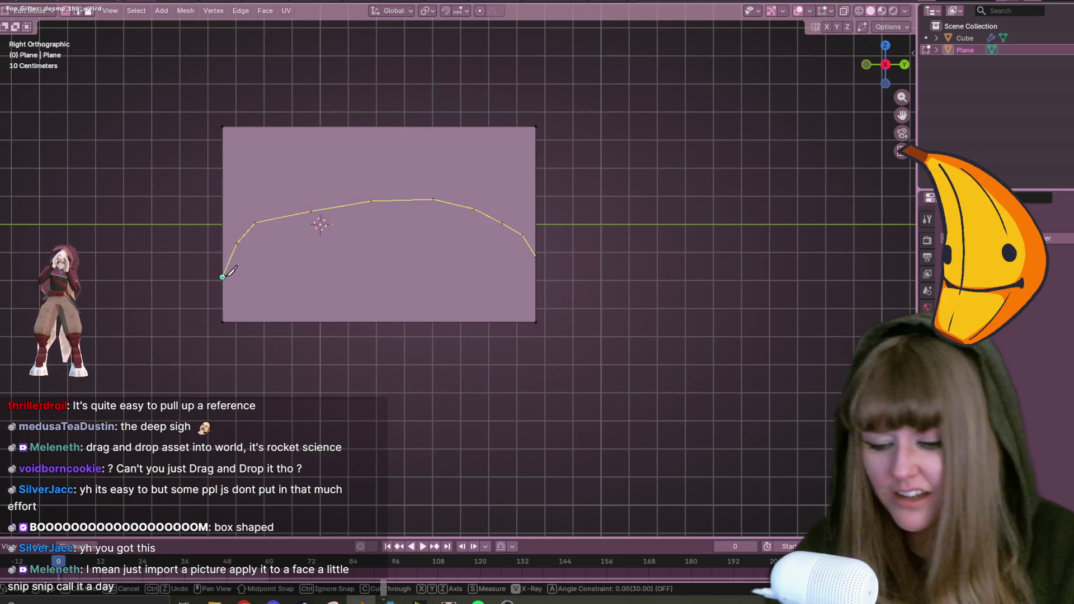
pyautogui.press('Return')
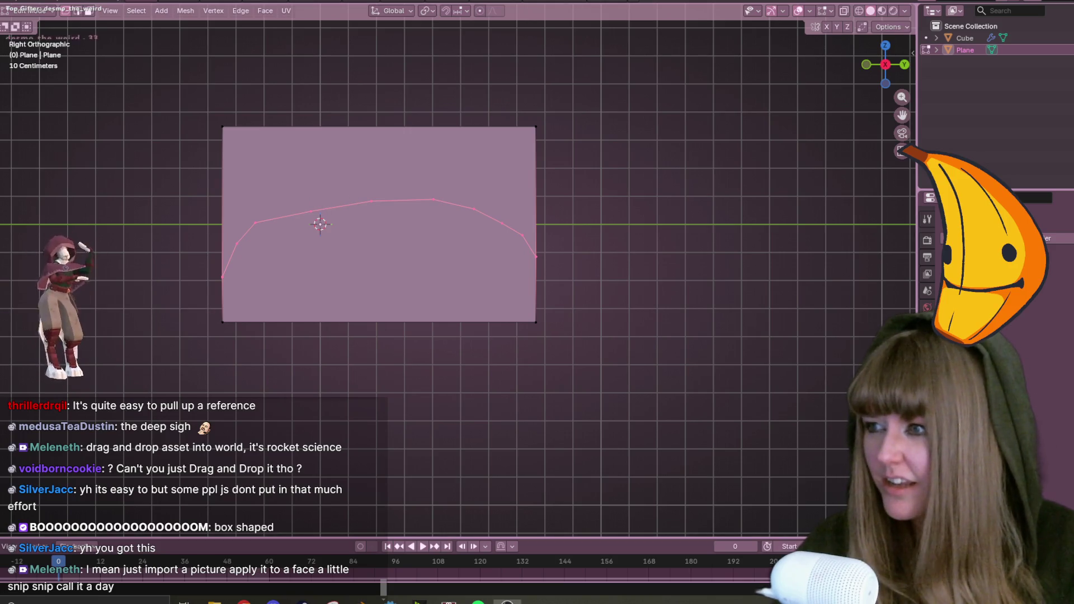
pyautogui.scroll(-1, 354, 178)
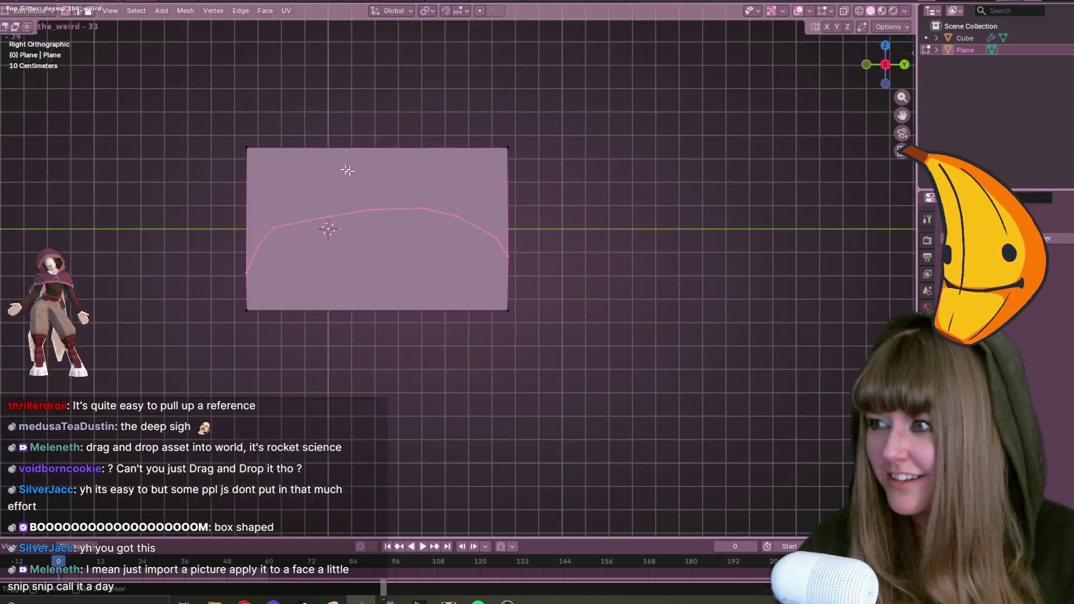
# Delete the vertices left above the arched top cut.
pyautogui.click(584, 166)
pyautogui.press('x')
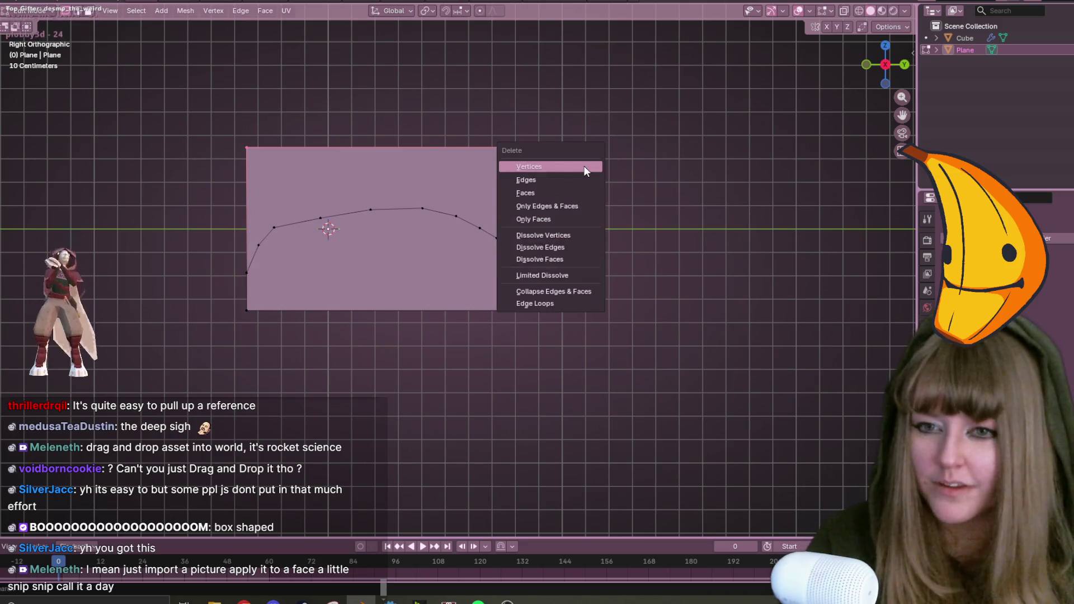
pyautogui.click(583, 166)
# Knife-cut a gentle curve across the bottom from the lower-right to the lower-left corner.
pyautogui.keyDown('shift'); pyautogui.moveTo(615, 350); pyautogui.dragTo(632, 284, button='middle'); pyautogui.keyUp('shift')
pyautogui.scroll(1, 632, 284)
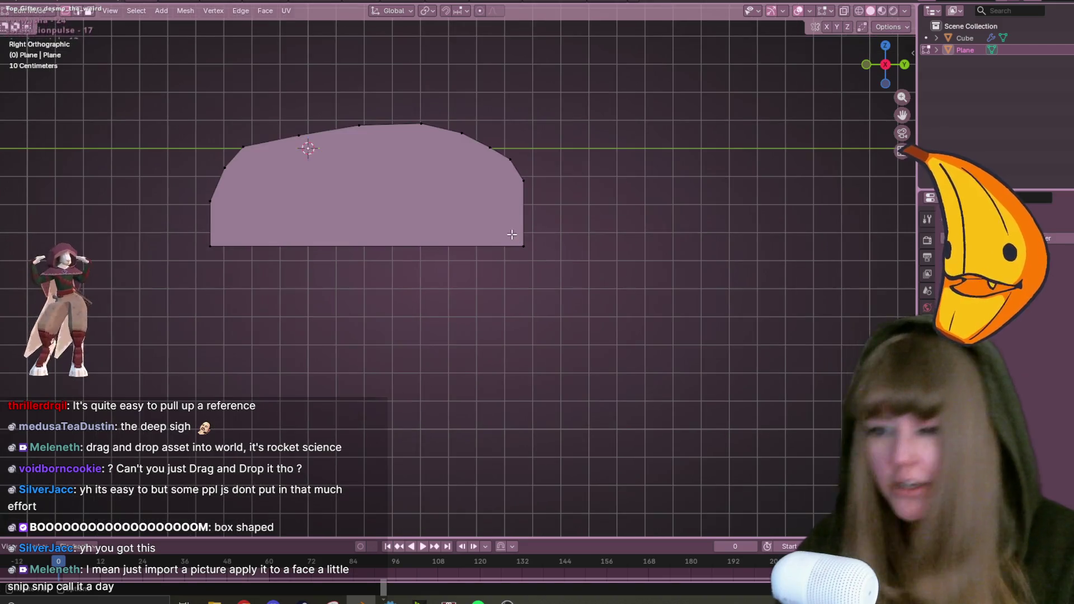
pyautogui.press('k')
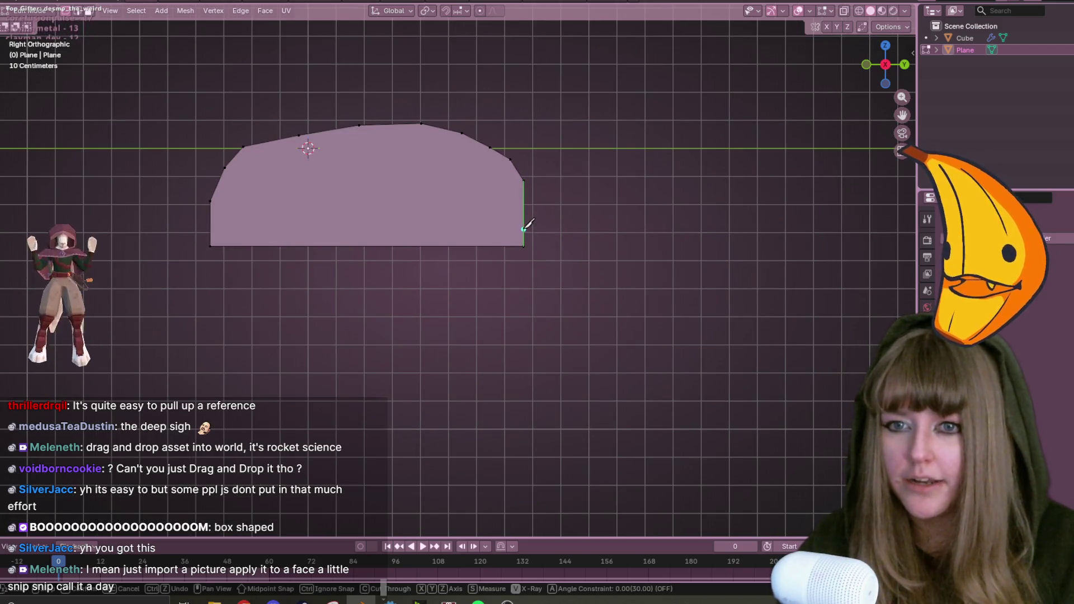
pyautogui.click(522, 230)
pyautogui.click(507, 232)
pyautogui.click(465, 226)
pyautogui.click(416, 215)
pyautogui.click(366, 216)
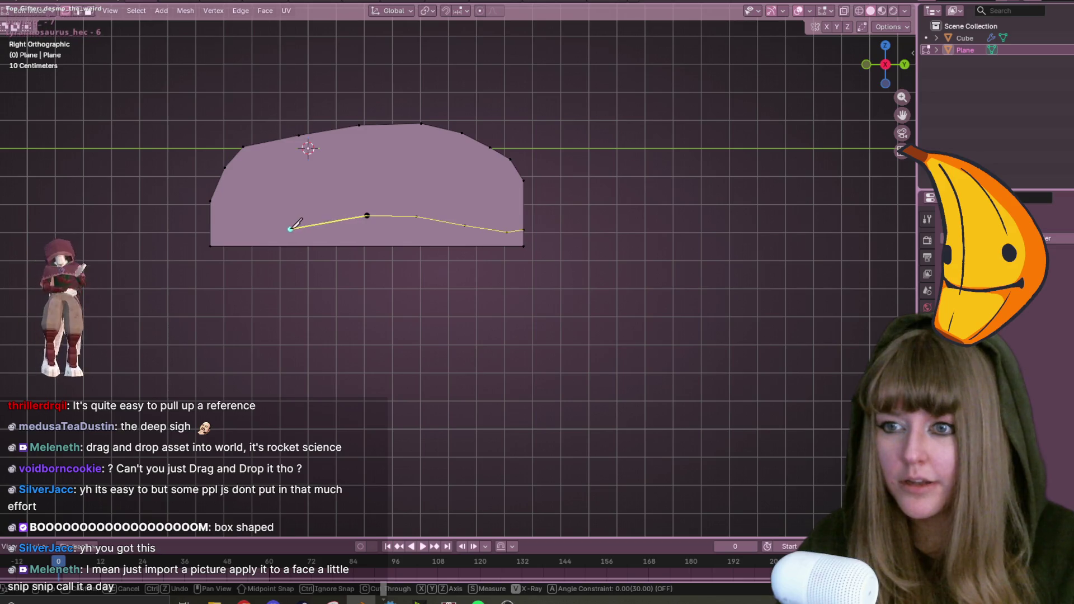
pyautogui.click(310, 222)
pyautogui.click(250, 228)
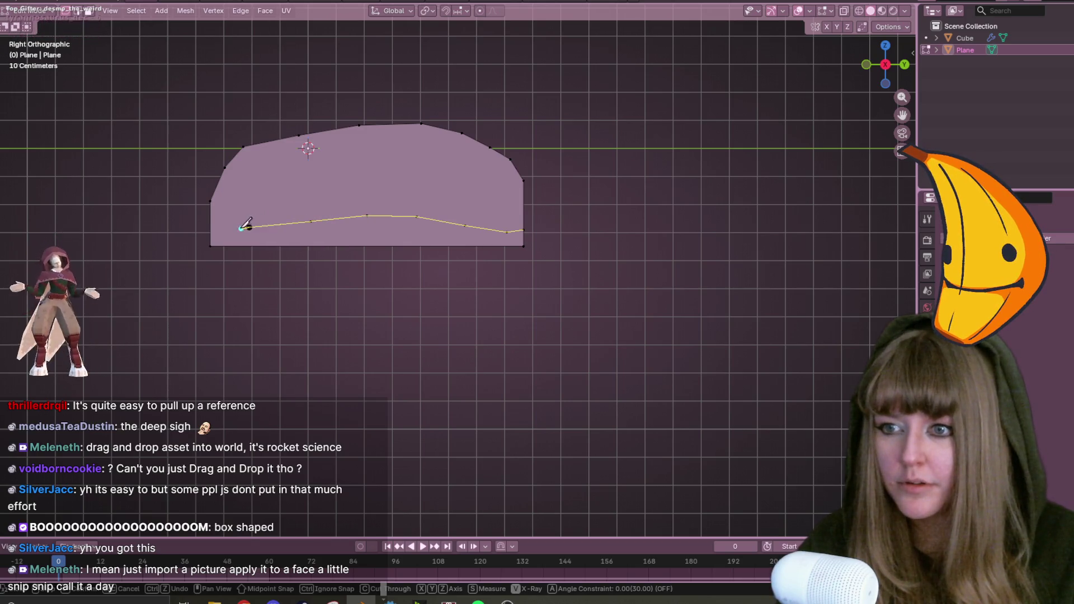
pyautogui.click(213, 241)
pyautogui.press('Return')
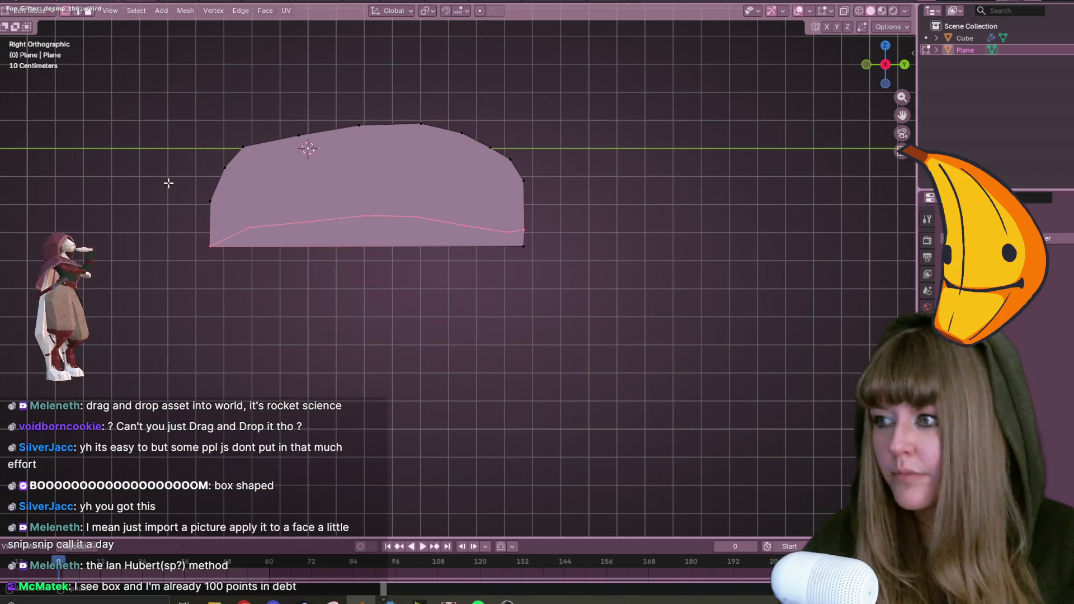
# Box-select the bottom-right corner vertex and delete it, leaving the curved underside.
pyautogui.scroll(1, 496, 203)
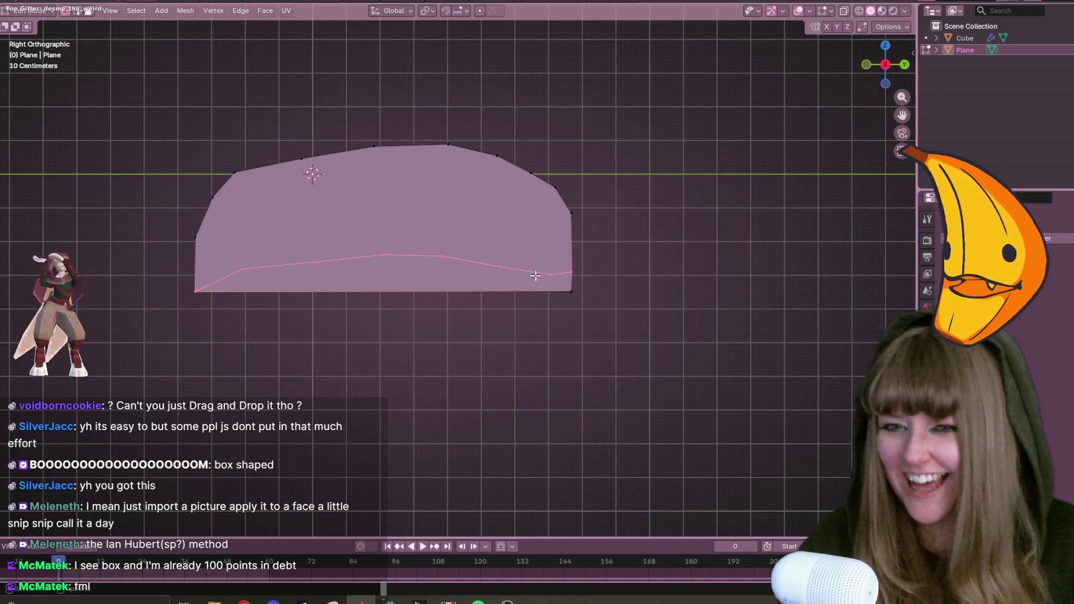
pyautogui.moveTo(556, 289); pyautogui.dragTo(647, 340)
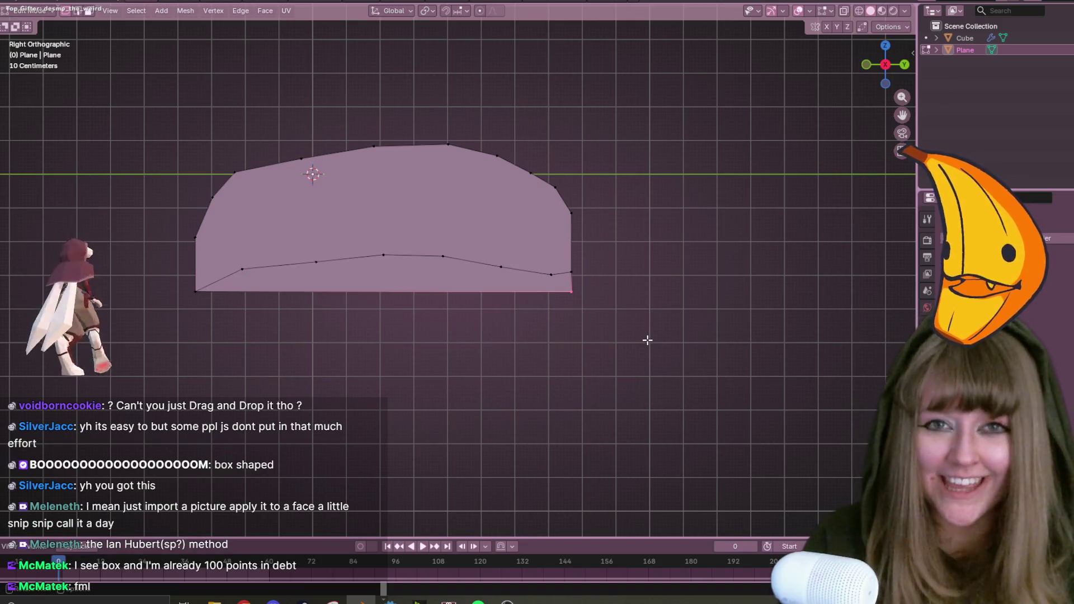
pyautogui.press('x')
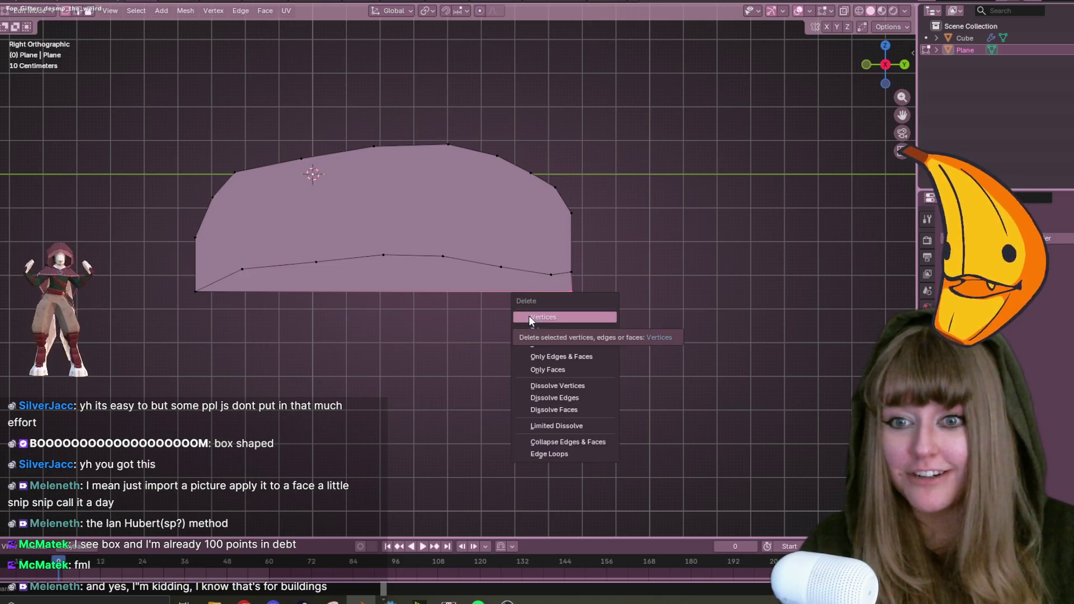
pyautogui.click(529, 316)
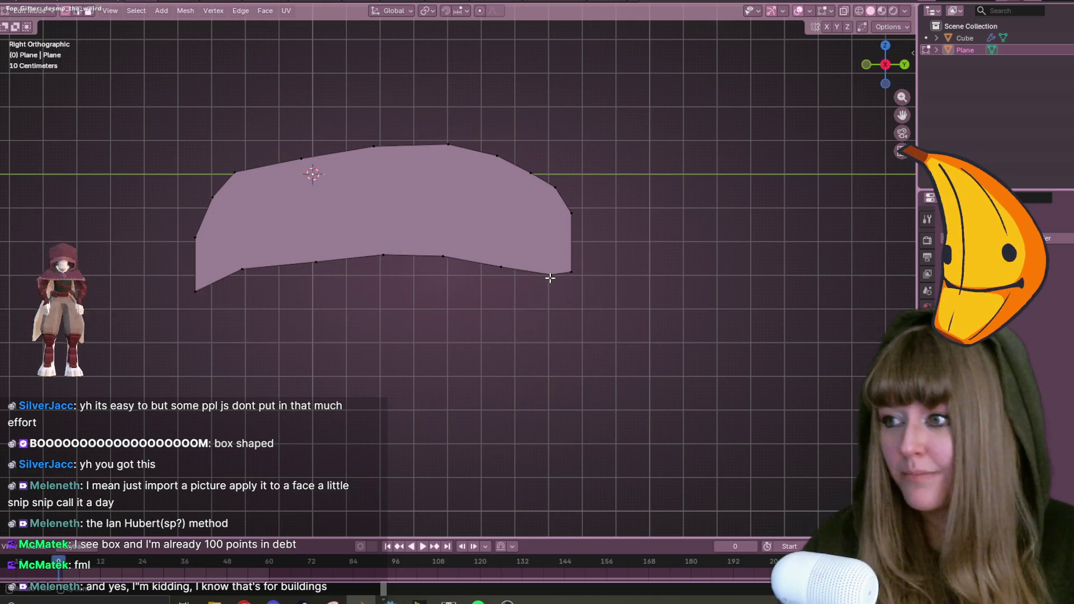
pyautogui.scroll(-1, 553, 276)
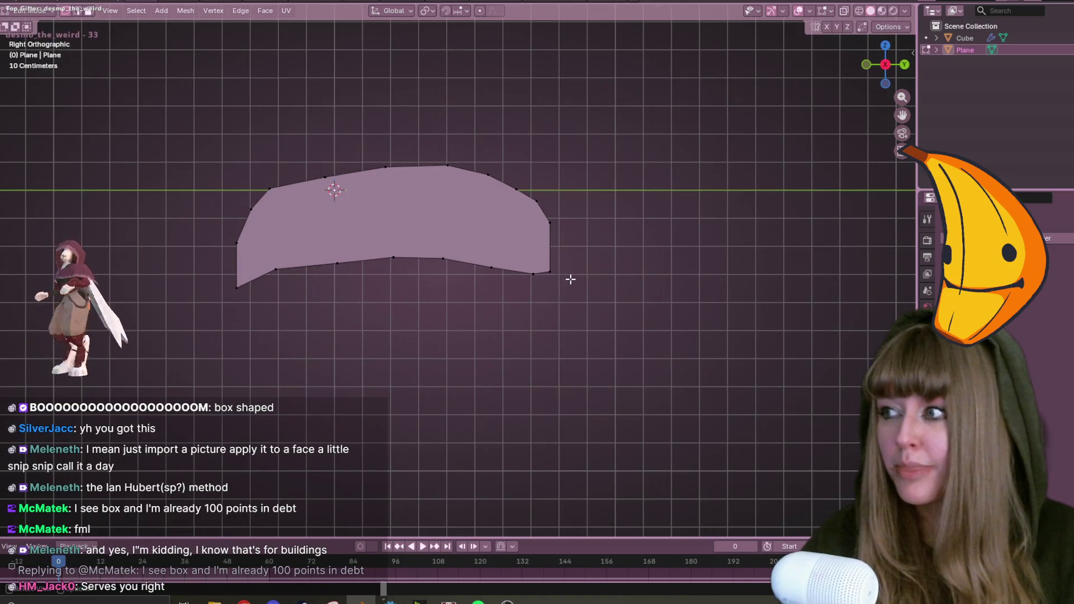
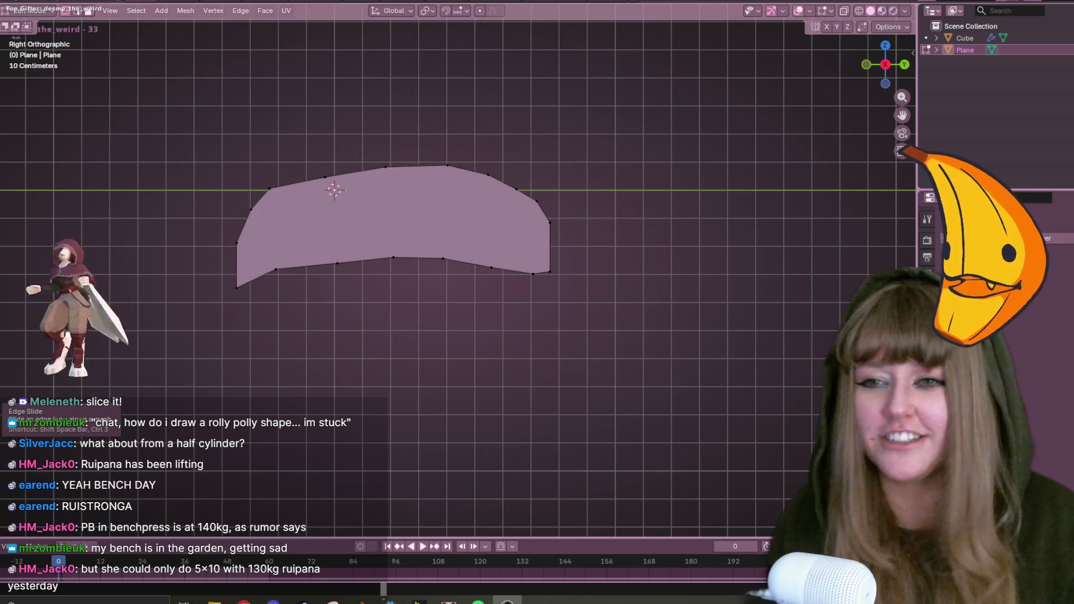
# Zoom in and raise the first two vertices on the plane's bottom edge.
pyautogui.scroll(3, 240, 237)
pyautogui.click(260, 258)
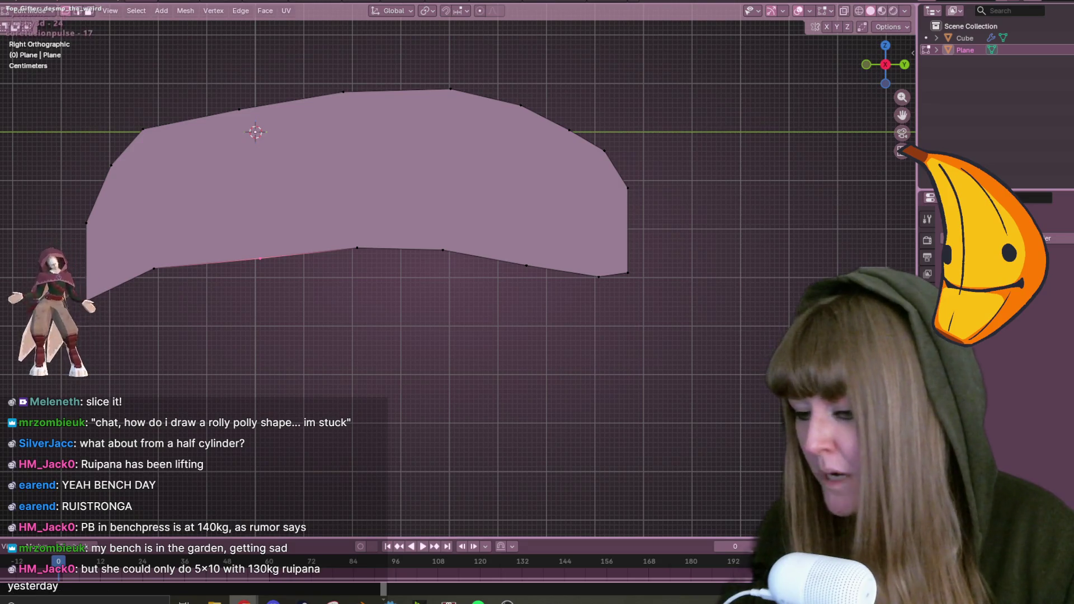
pyautogui.keyDown('shift'); pyautogui.moveTo(314, 321); pyautogui.dragTo(333, 322, button='middle'); pyautogui.keyUp('shift')
pyautogui.scroll(2, 333, 322)
pyautogui.scroll(1, 259, 223)
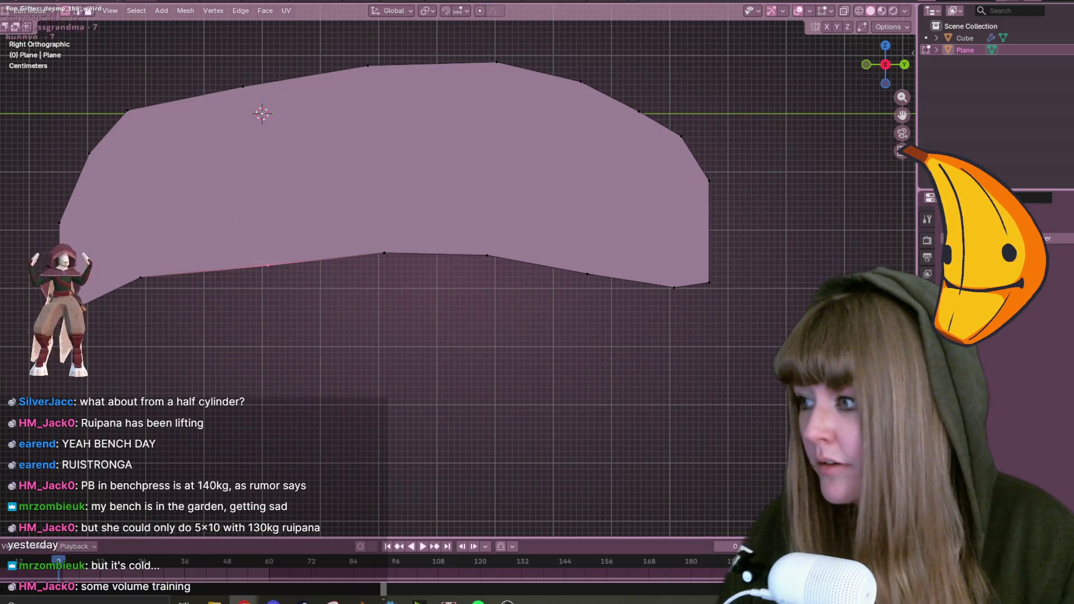
pyautogui.keyDown('shift'); pyautogui.moveTo(350, 195); pyautogui.dragTo(368, 194, button='middle'); pyautogui.keyUp('shift')
pyautogui.press('g')
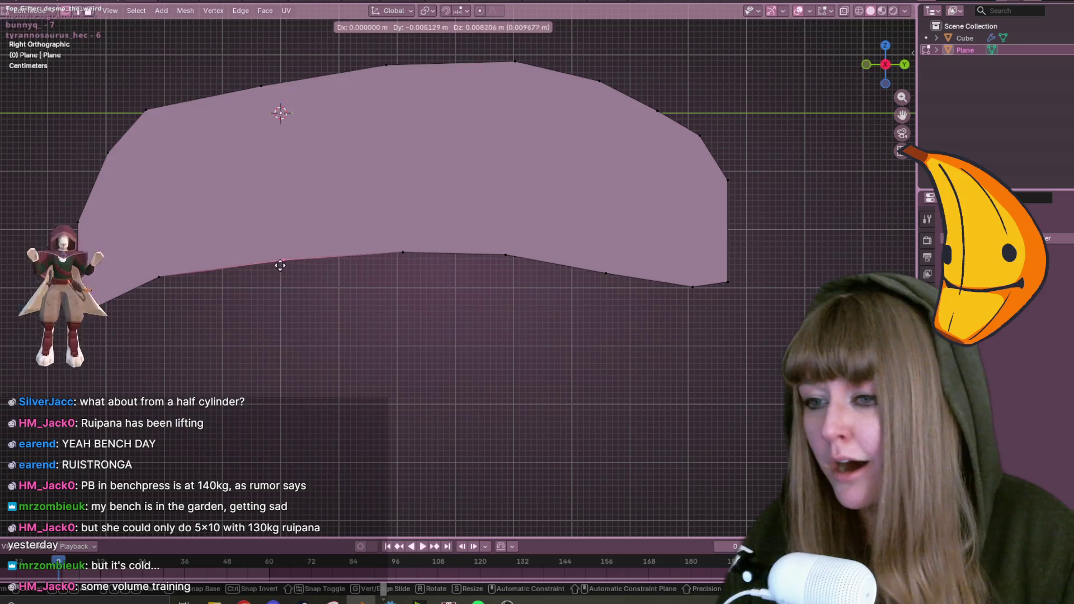
pyautogui.keyDown('shift'); pyautogui.moveTo(290, 312); pyautogui.dragTo(325, 247, button='middle'); pyautogui.keyUp('shift')
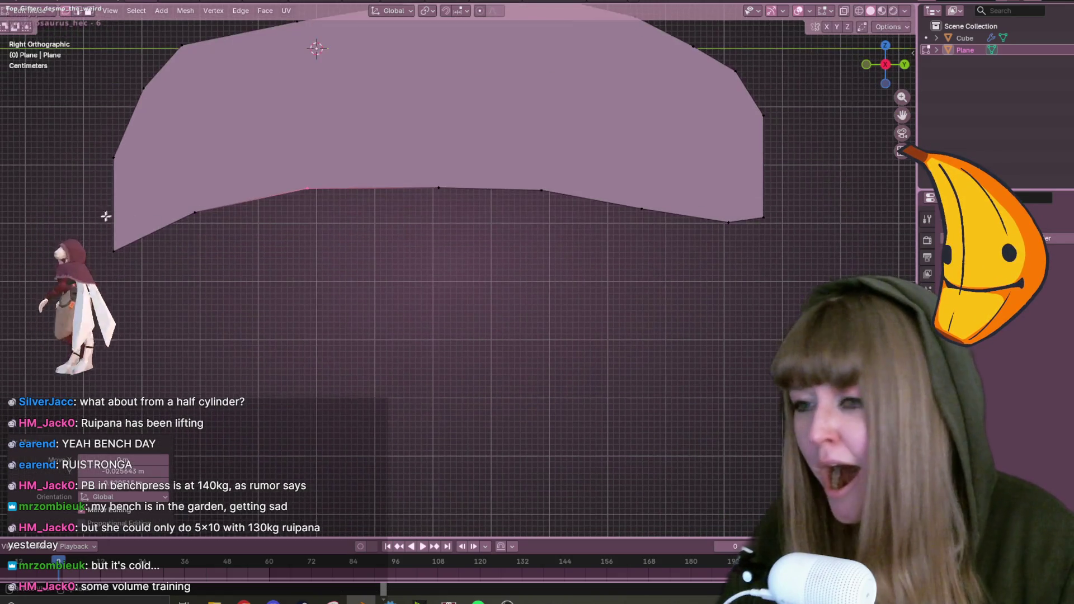
pyautogui.click(121, 249)
pyautogui.click(218, 247)
pyautogui.press('g')
pyautogui.click(213, 237)
# Raise the next bottom-edge vertices toward the right end to curve the lower outline.
pyautogui.keyDown('shift'); pyautogui.moveTo(304, 219); pyautogui.dragTo(253, 232, button='middle'); pyautogui.keyUp('shift')
pyautogui.click(254, 233)
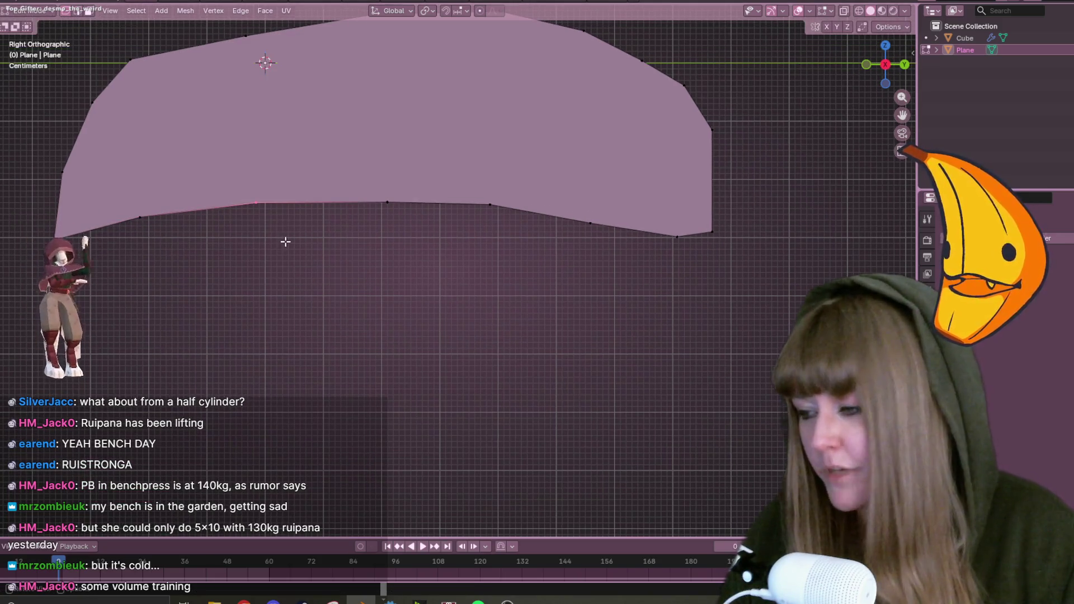
pyautogui.moveTo(318, 256)
pyautogui.keyDown('shift'); pyautogui.mouseDown(button='middle')
pyautogui.moveTo(299, 303)
pyautogui.moveTo(283, 307)
pyautogui.mouseUp(button='middle'); pyautogui.keyUp('shift')
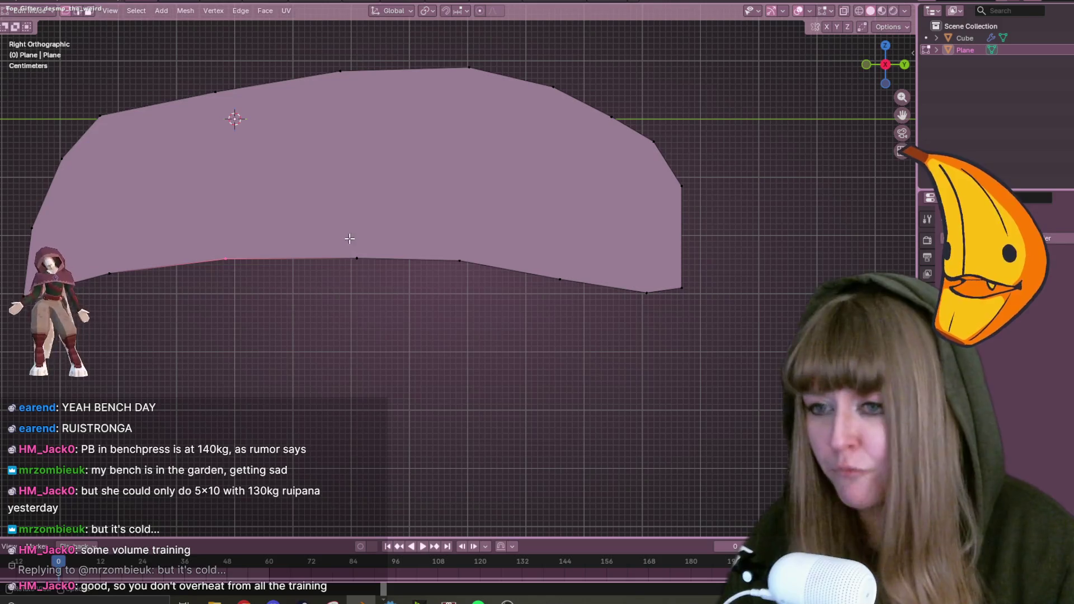
pyautogui.click(356, 259)
pyautogui.press('g')
pyautogui.click(402, 278)
pyautogui.click(459, 261)
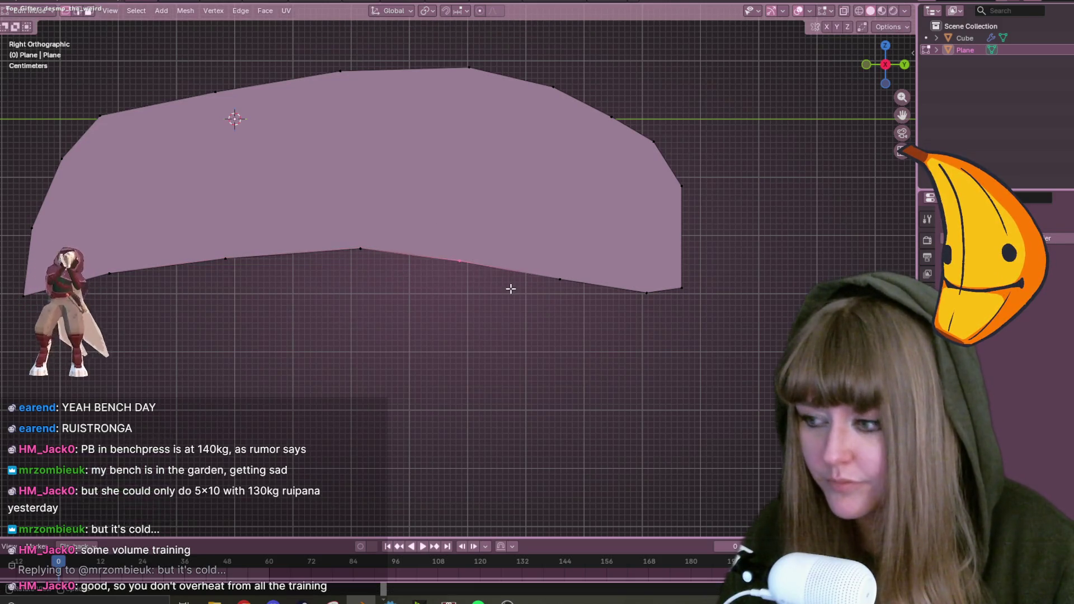
pyautogui.press('g')
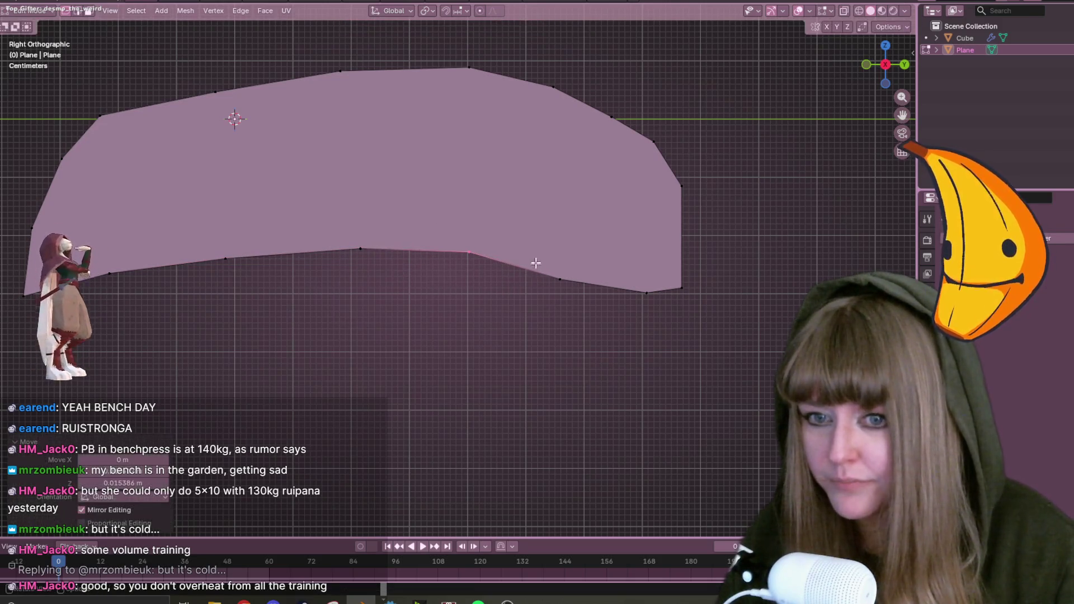
pyautogui.click(592, 273)
pyautogui.click(652, 309)
pyautogui.press('g')
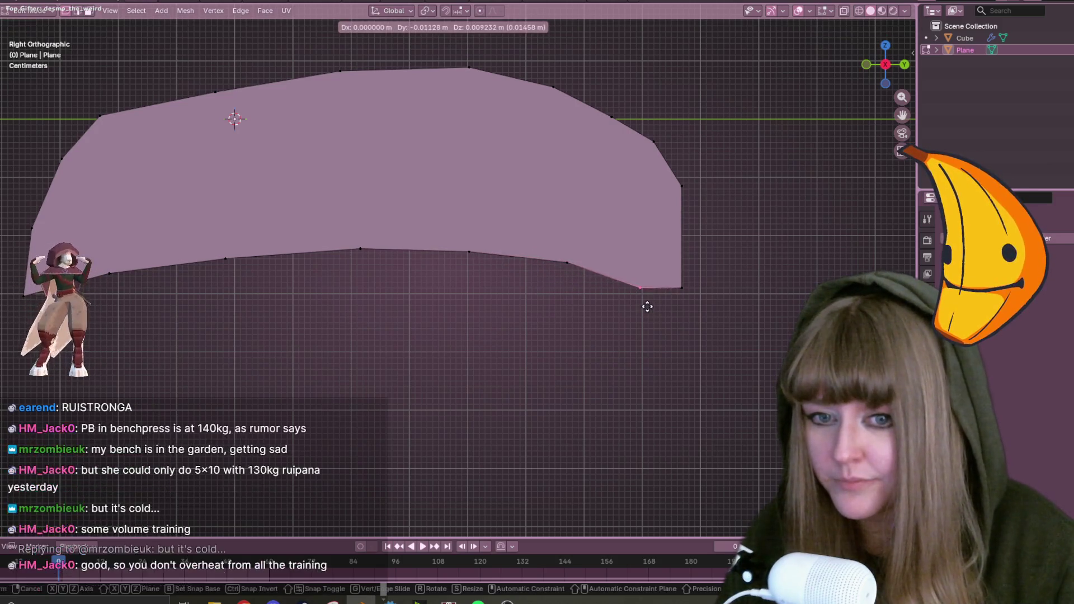
pyautogui.click(641, 292)
# Lift the bottom-right corner, right-edge and upper-right vertices higher.
pyautogui.click(679, 289)
pyautogui.press('g')
pyautogui.click(688, 261)
pyautogui.click(681, 186)
pyautogui.press('g')
pyautogui.click(700, 188)
pyautogui.click(653, 142)
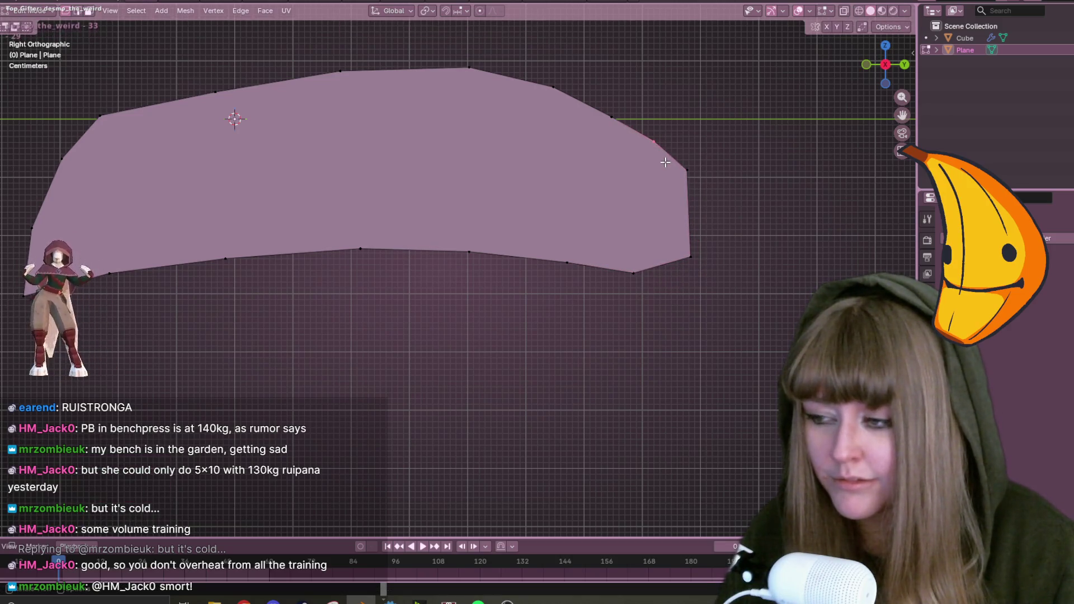
pyautogui.press('g')
pyautogui.click(663, 161)
# Pull two top-edge vertices upward to form a raised peak.
pyautogui.click(611, 116)
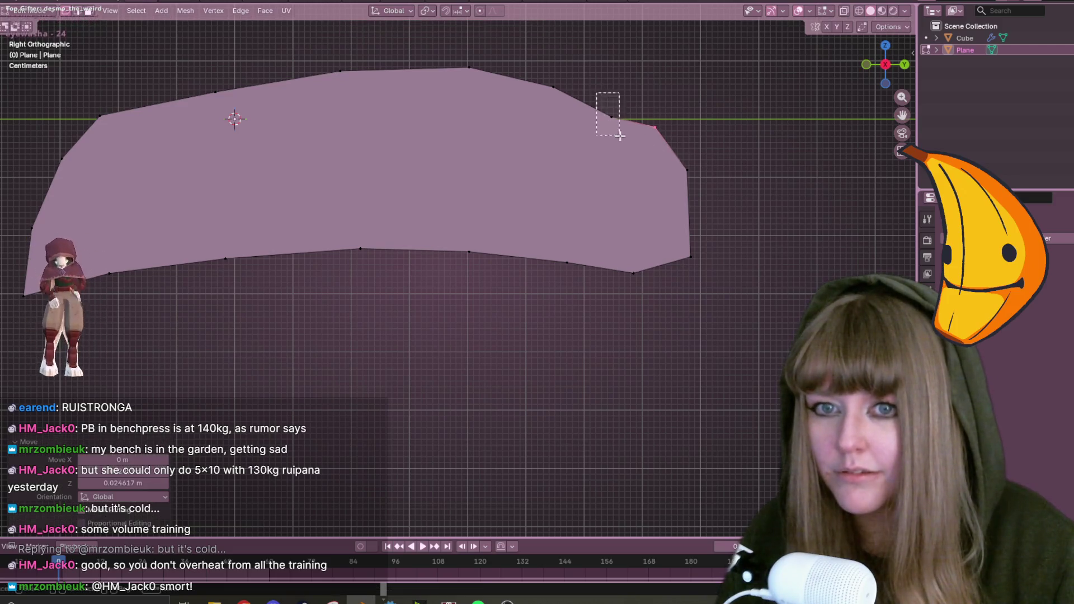
pyautogui.press('g')
pyautogui.click(602, 89)
pyautogui.click(552, 86)
pyautogui.press('g')
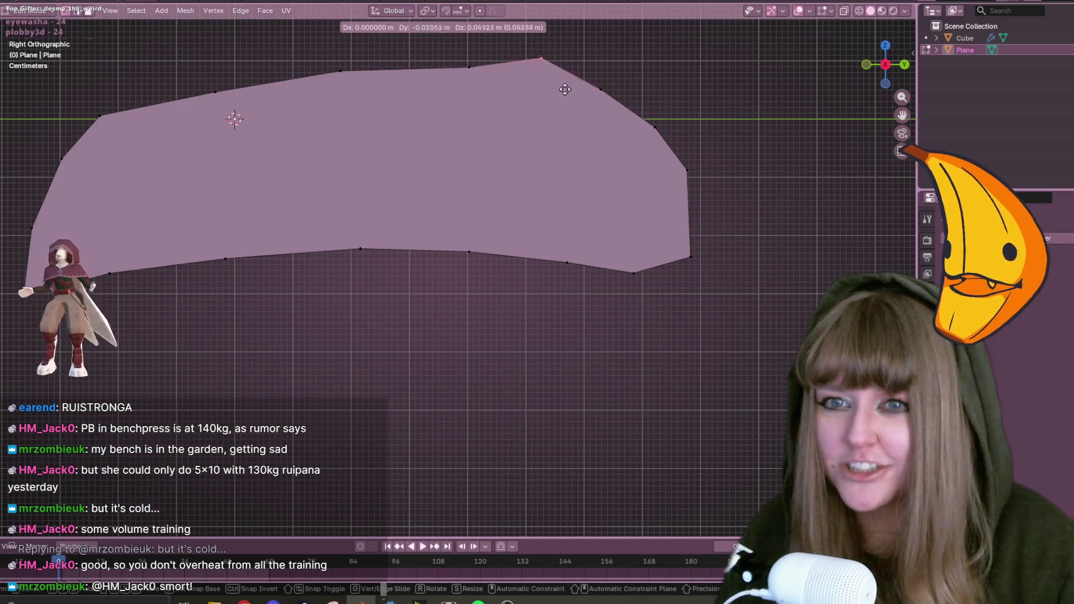
pyautogui.click(557, 93)
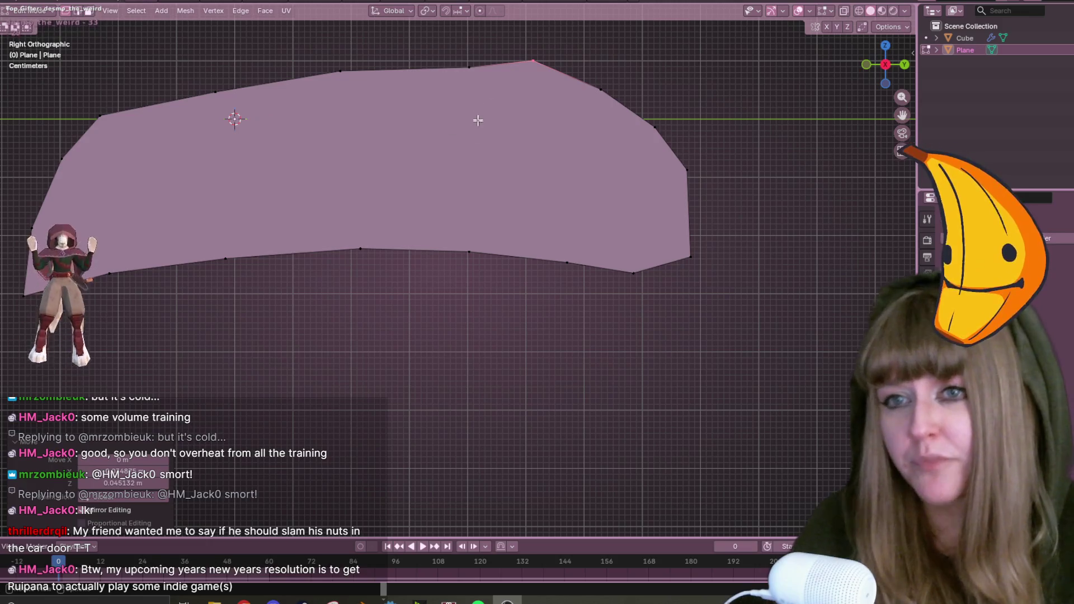
pyautogui.keyDown('shift'); pyautogui.moveTo(498, 58); pyautogui.dragTo(511, 98, button='middle'); pyautogui.keyUp('shift')
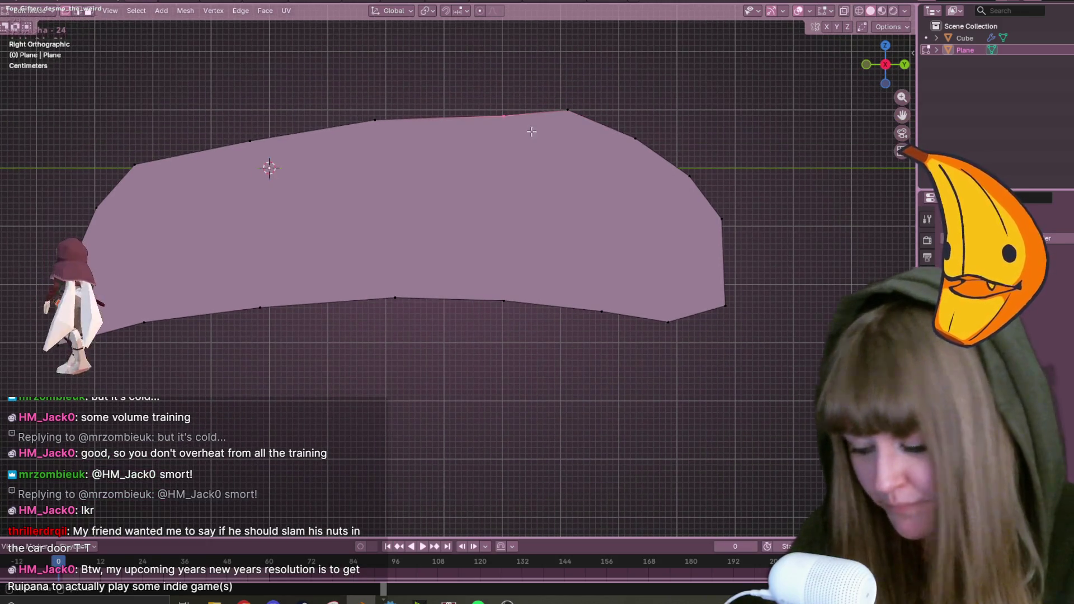
# Raise the top peak vertex and two neighbouring top-edge vertices.
pyautogui.press('g')
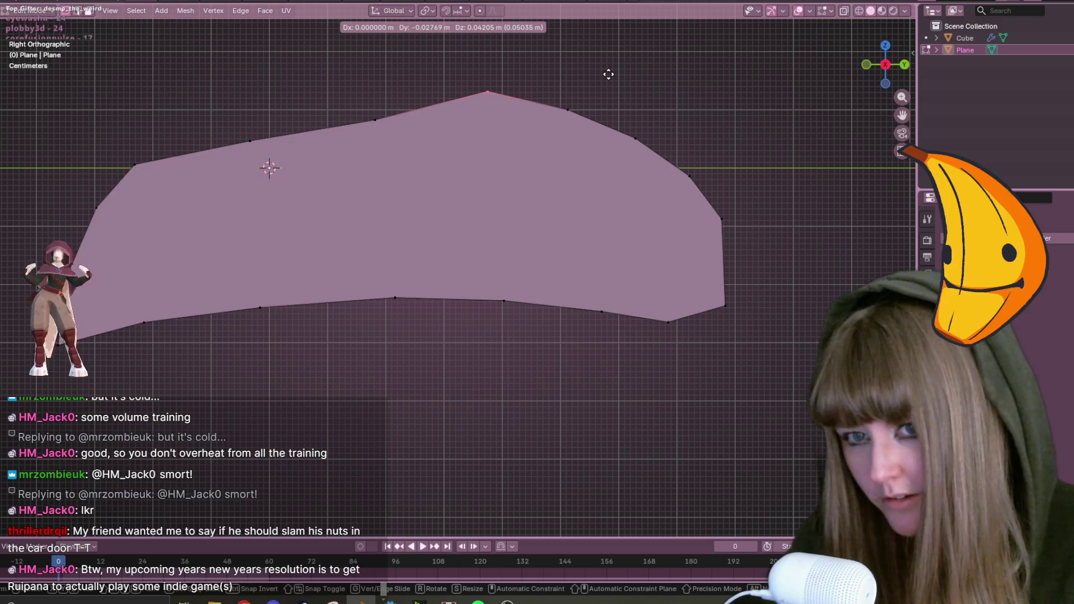
pyautogui.click(608, 75)
pyautogui.click(375, 119)
pyautogui.press('g')
pyautogui.click(410, 117)
pyautogui.moveTo(225, 118); pyautogui.dragTo(259, 143)
pyautogui.press('g')
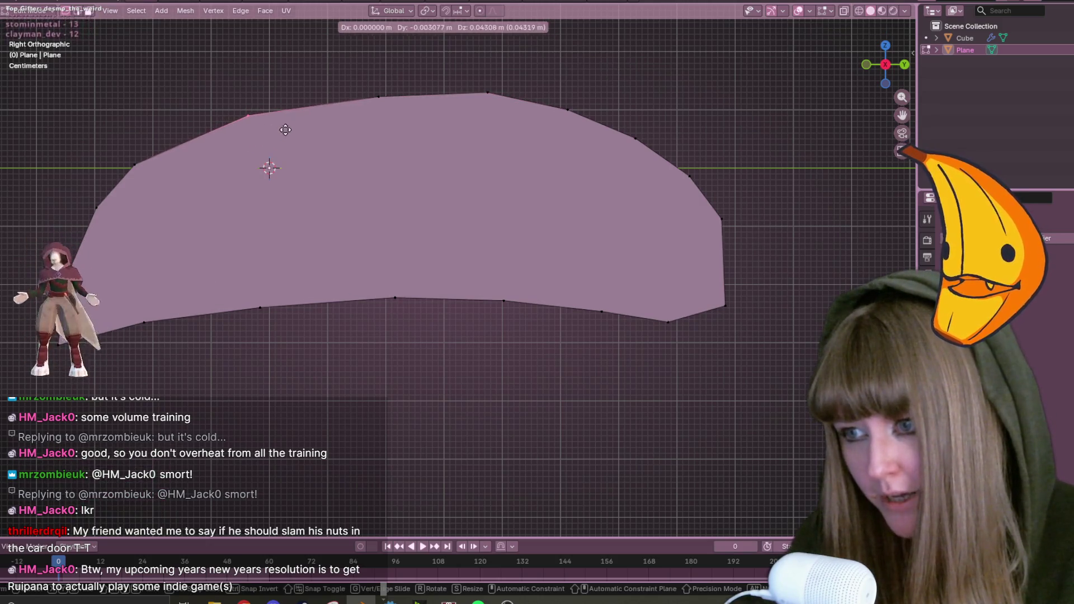
pyautogui.click(321, 96)
# Zoom out and nudge the top-left vertex, undoing a trial deletion of it.
pyautogui.scroll(-1, 359, 143)
pyautogui.scroll(-1, 359, 143)
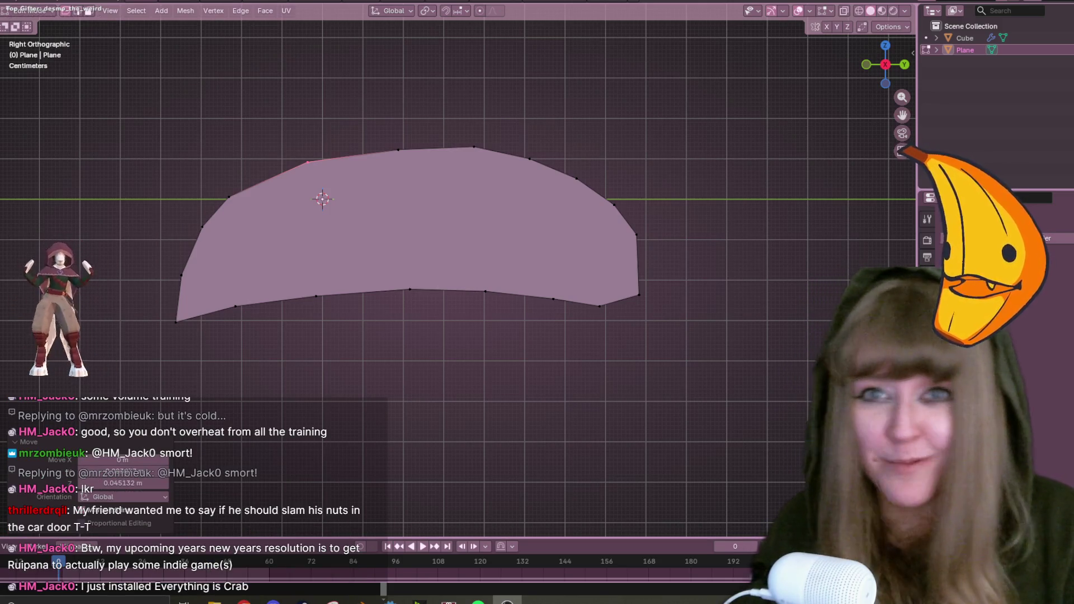
pyautogui.keyDown('shift'); pyautogui.moveTo(411, 169); pyautogui.dragTo(458, 209, button='middle'); pyautogui.keyUp('shift')
pyautogui.moveTo(344, 183)
pyautogui.mouseDown()
pyautogui.moveTo(405, 215)
pyautogui.moveTo(415, 249)
pyautogui.mouseUp()
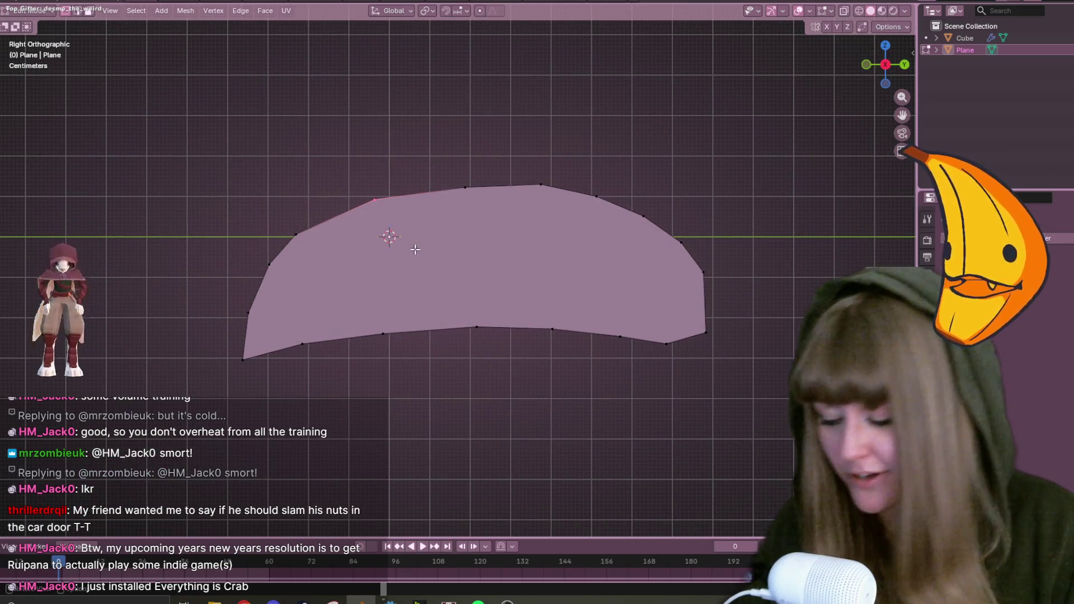
pyautogui.press('g')
pyautogui.click(415, 240)
pyautogui.click(411, 316)
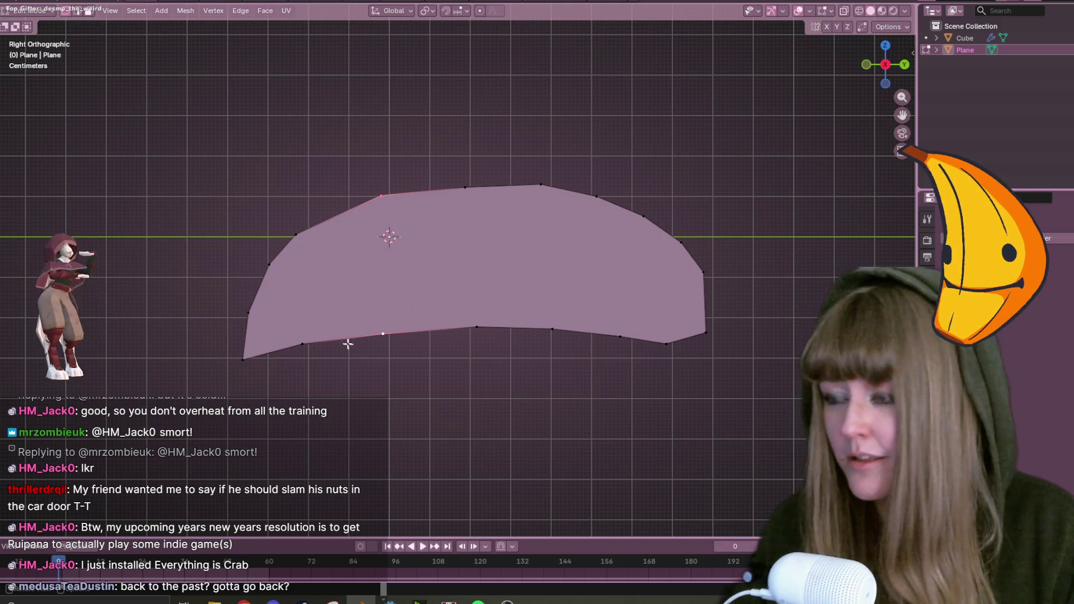
pyautogui.click(302, 231)
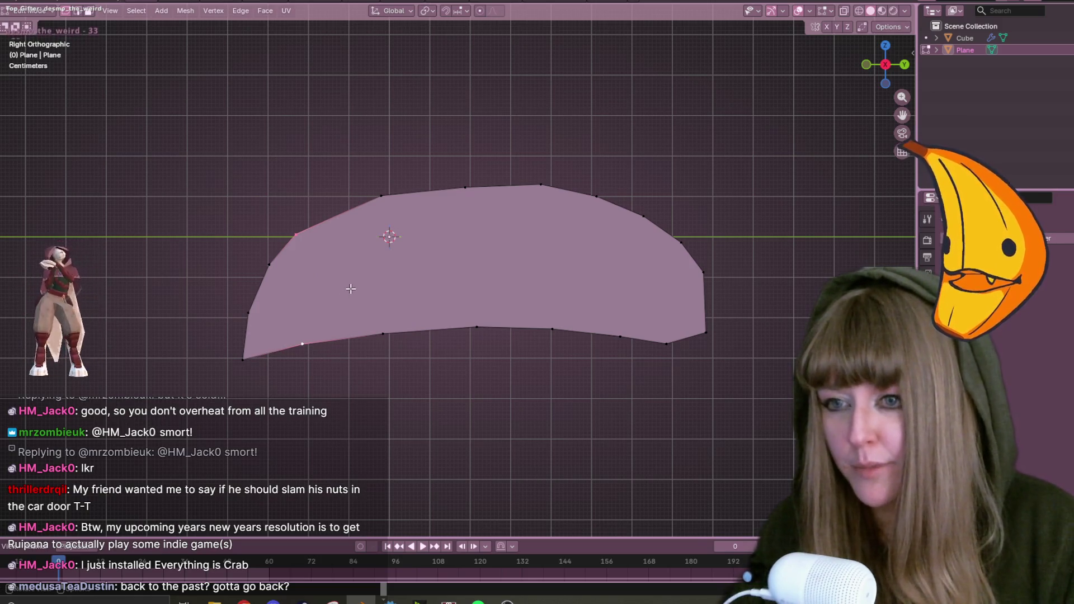
pyautogui.moveTo(358, 179); pyautogui.dragTo(394, 229)
pyautogui.press('Delete')
pyautogui.hotkey('ctrl', 'z')
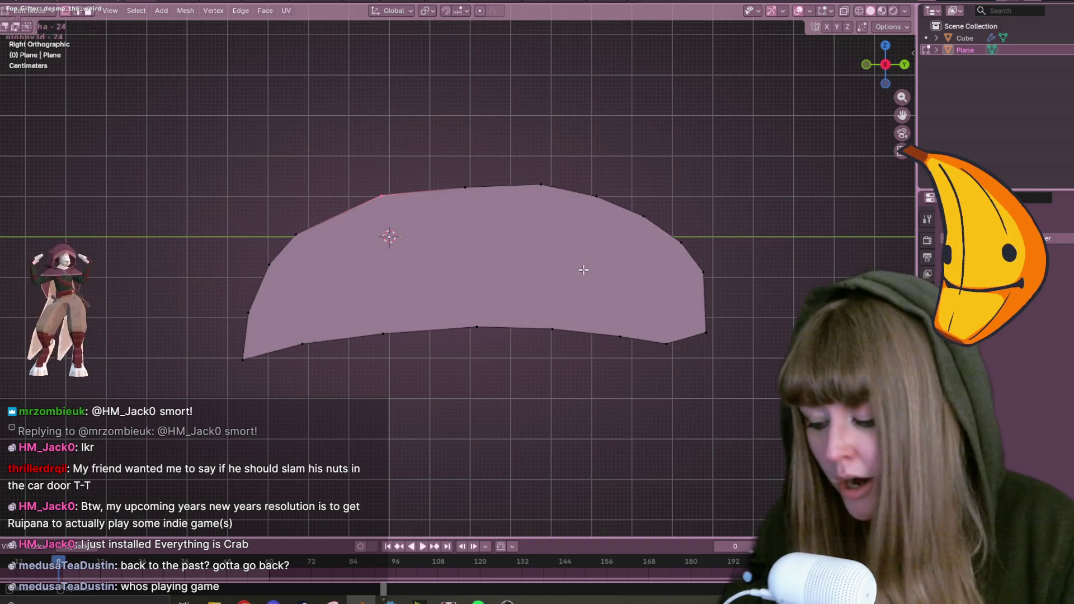
# Reposition the top-left vertex and another top-edge vertex, then select a right-end vertex.
pyautogui.keyDown('shift'); pyautogui.moveTo(659, 287); pyautogui.dragTo(621, 275, button='middle'); pyautogui.keyUp('shift')
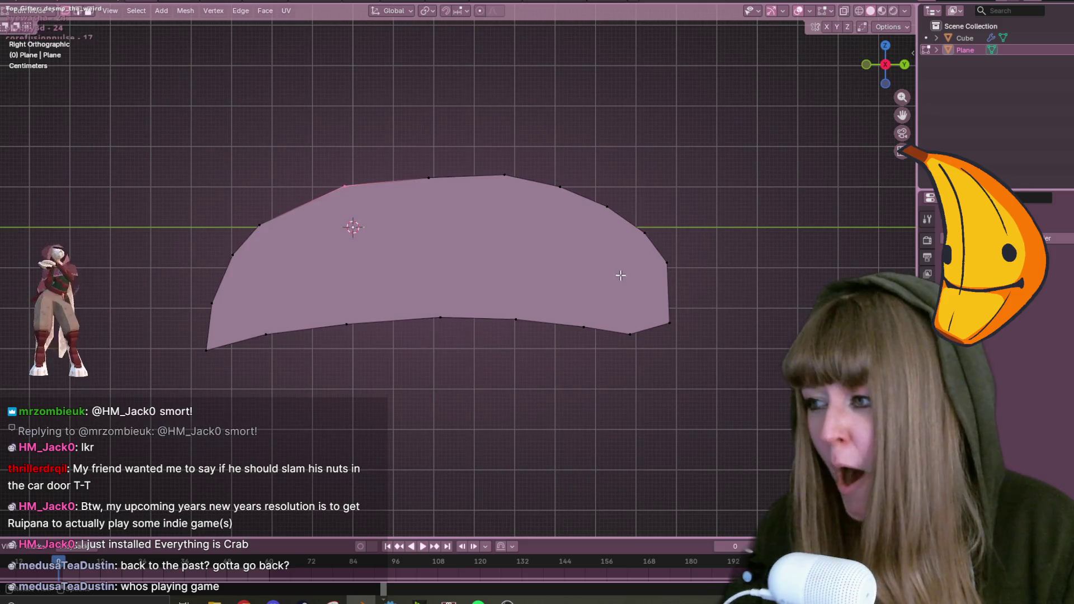
pyautogui.press('g')
pyautogui.click(598, 257)
pyautogui.moveTo(410, 156); pyautogui.dragTo(451, 199)
pyautogui.press('g')
pyautogui.click(467, 201)
pyautogui.scroll(-1, 467, 201)
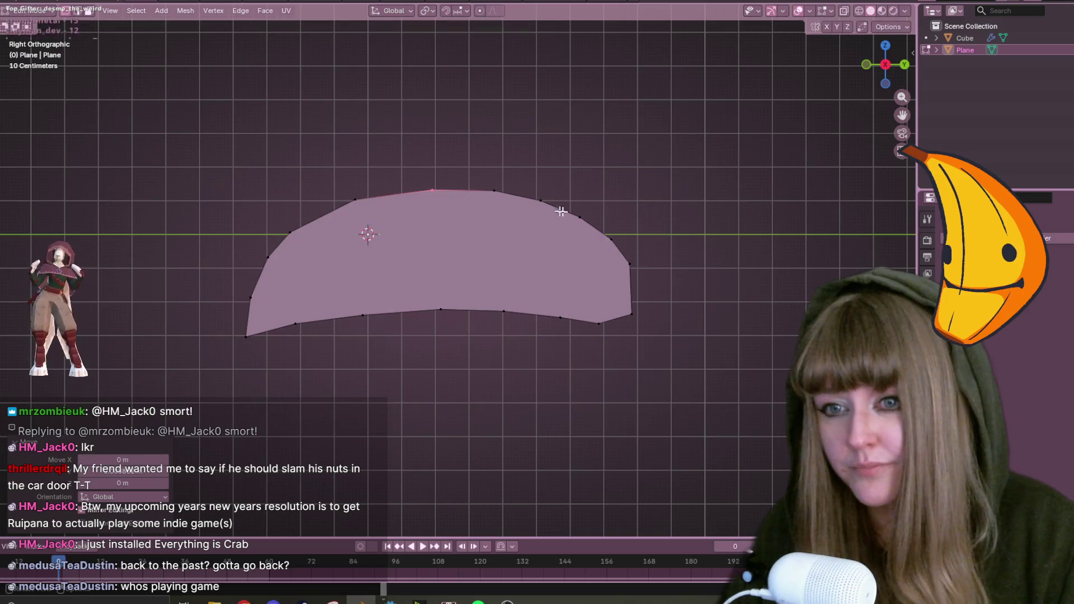
pyautogui.click(602, 254)
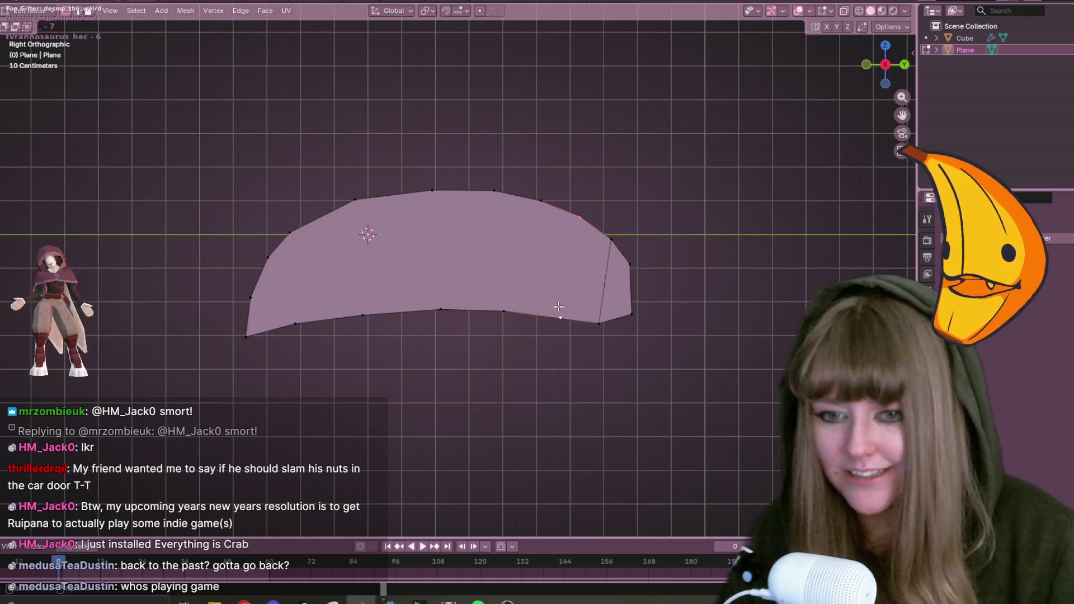
# Join top and bottom outline vertices with cross edges at the right end, sliding the bottom vertex.
pyautogui.press('j')
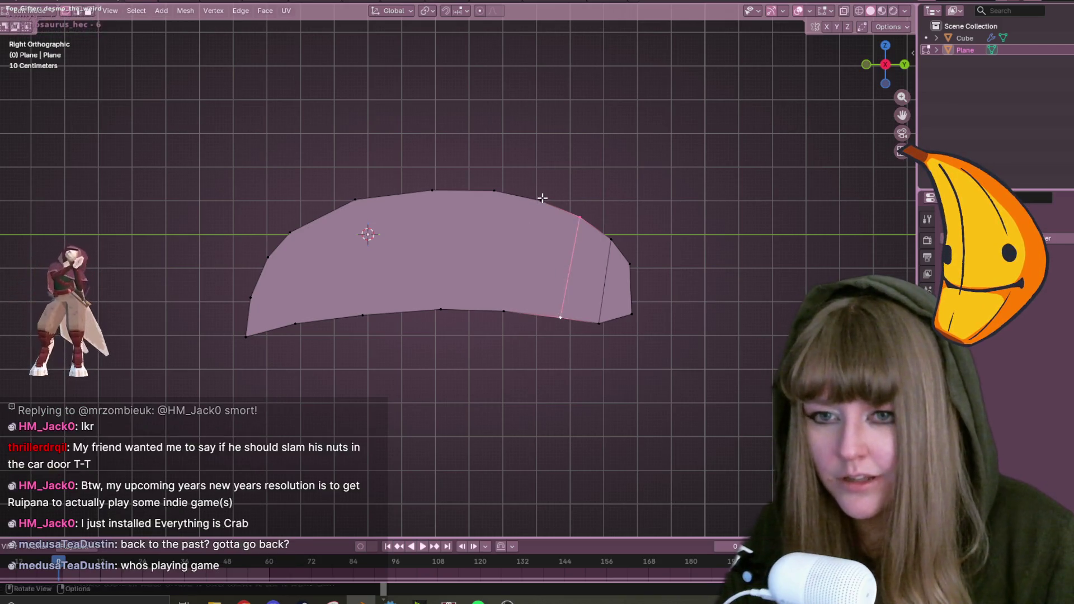
pyautogui.click(541, 200)
pyautogui.press('j')
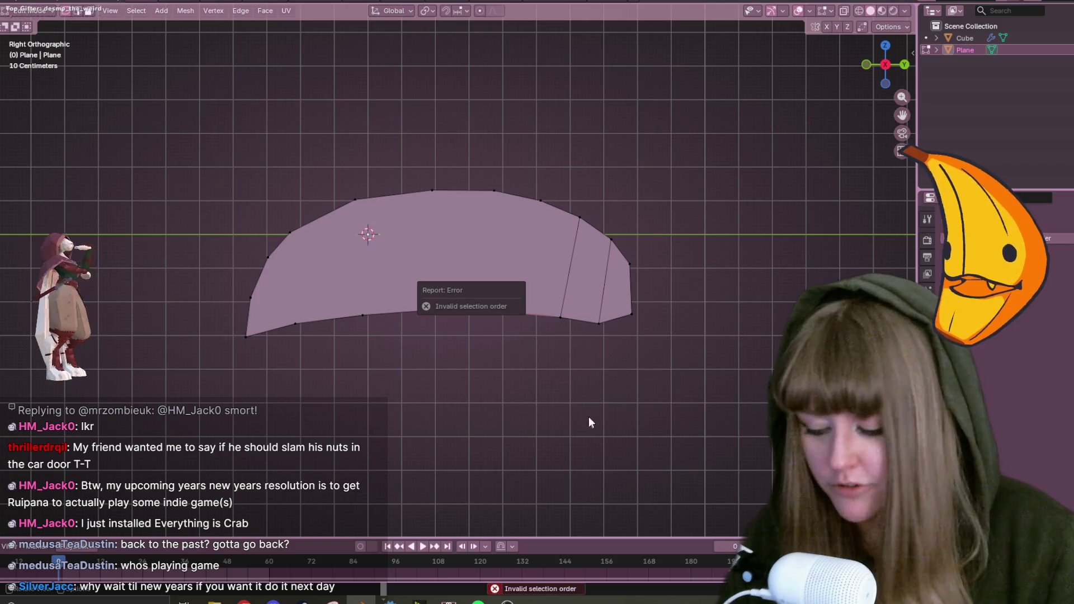
pyautogui.press('j')
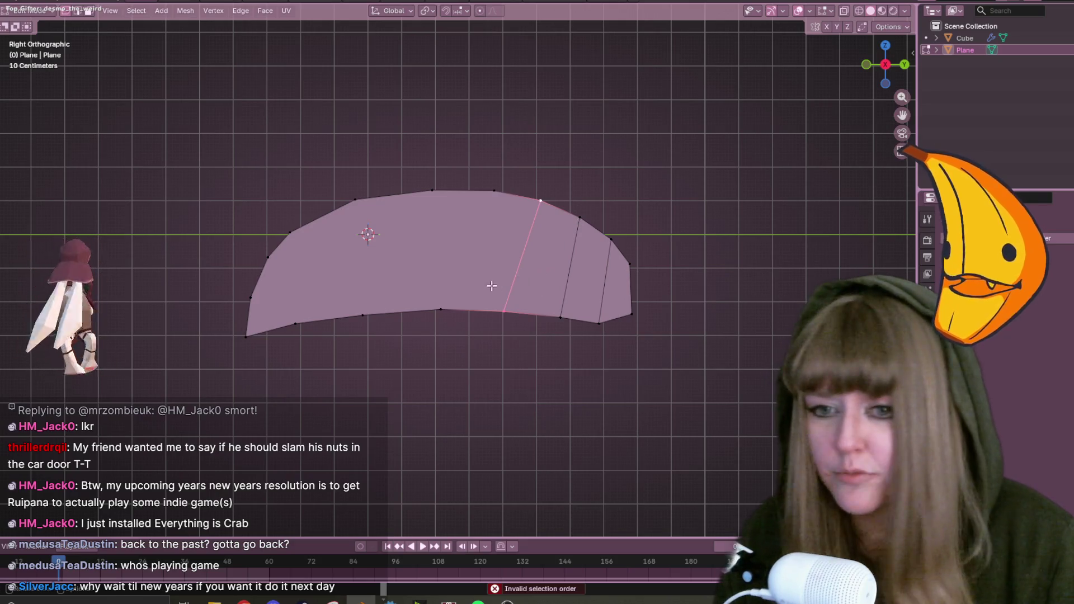
pyautogui.click(516, 336)
pyautogui.press('j')
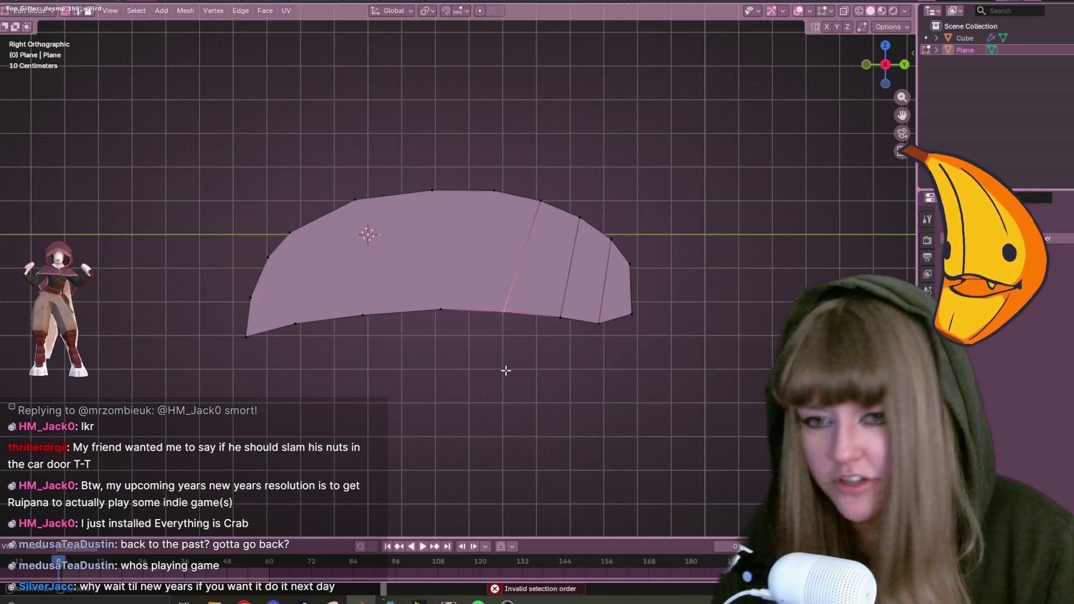
pyautogui.hotkey('shift', 'v')
pyautogui.click(550, 337)
# Vertex-slide a top outline vertex along the edge onto its neighbour.
pyautogui.click(540, 201)
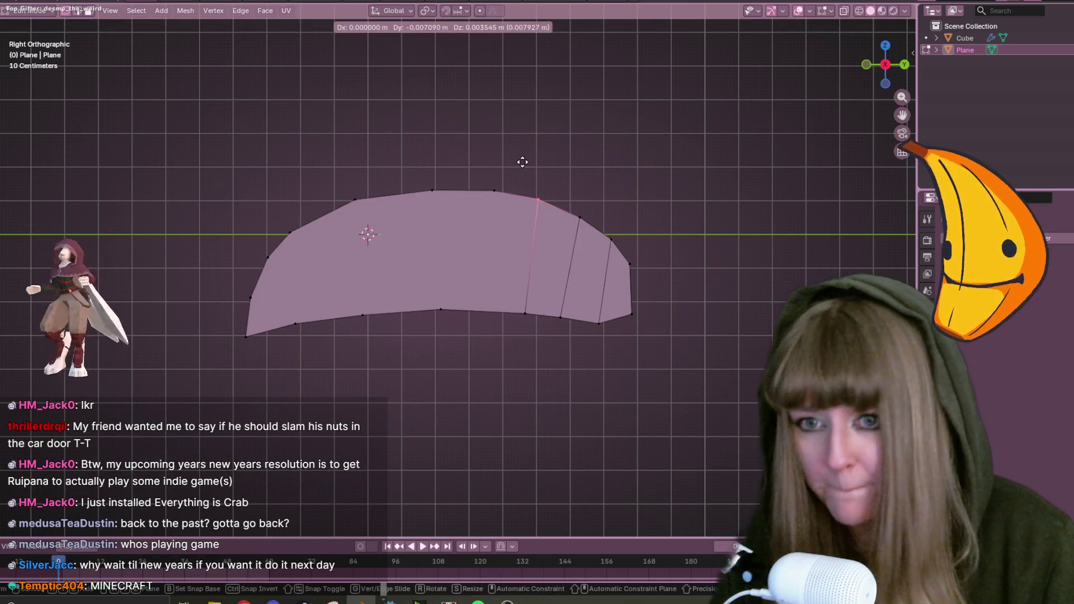
pyautogui.click(511, 207)
pyautogui.press('g')
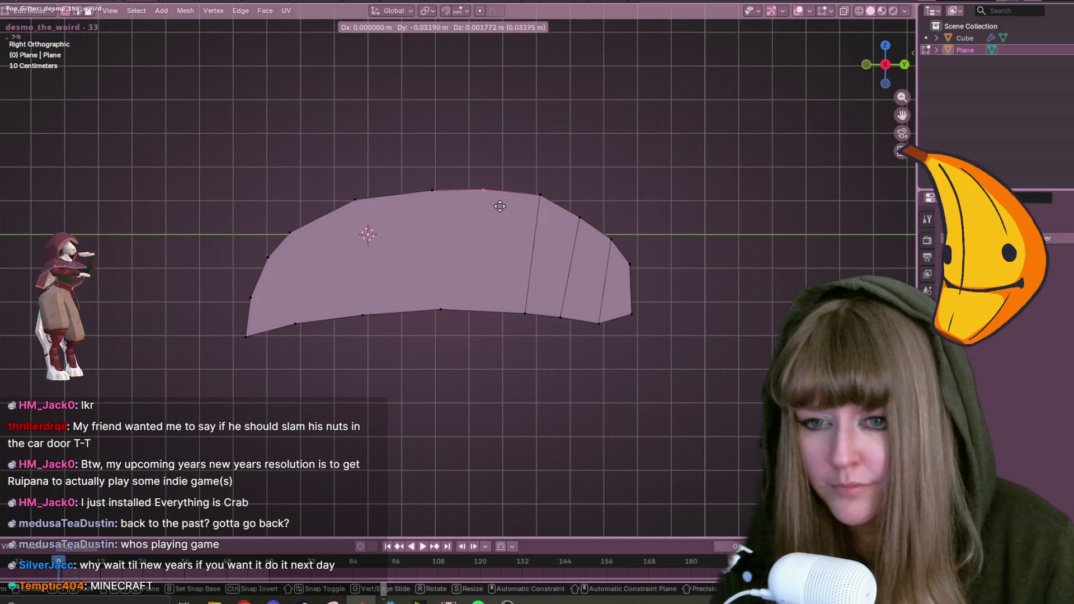
pyautogui.press('g')
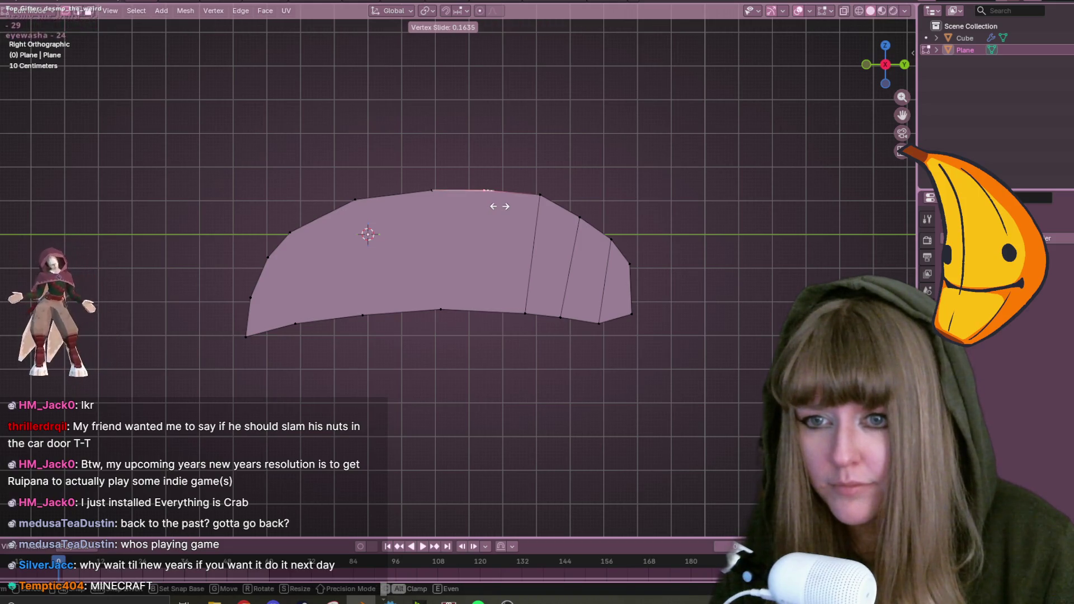
pyautogui.press('g')
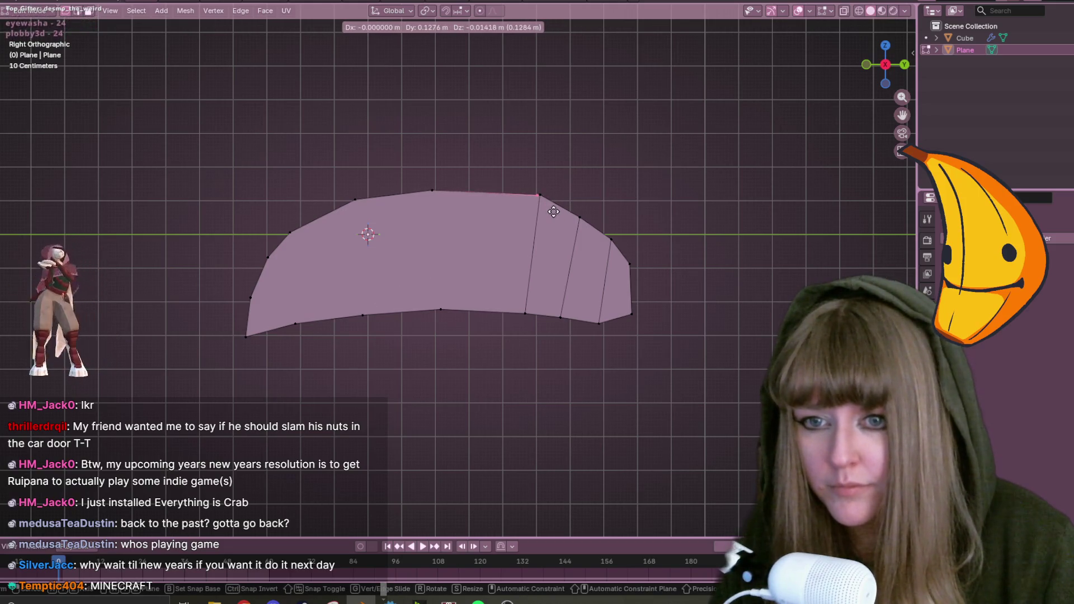
pyautogui.press('g')
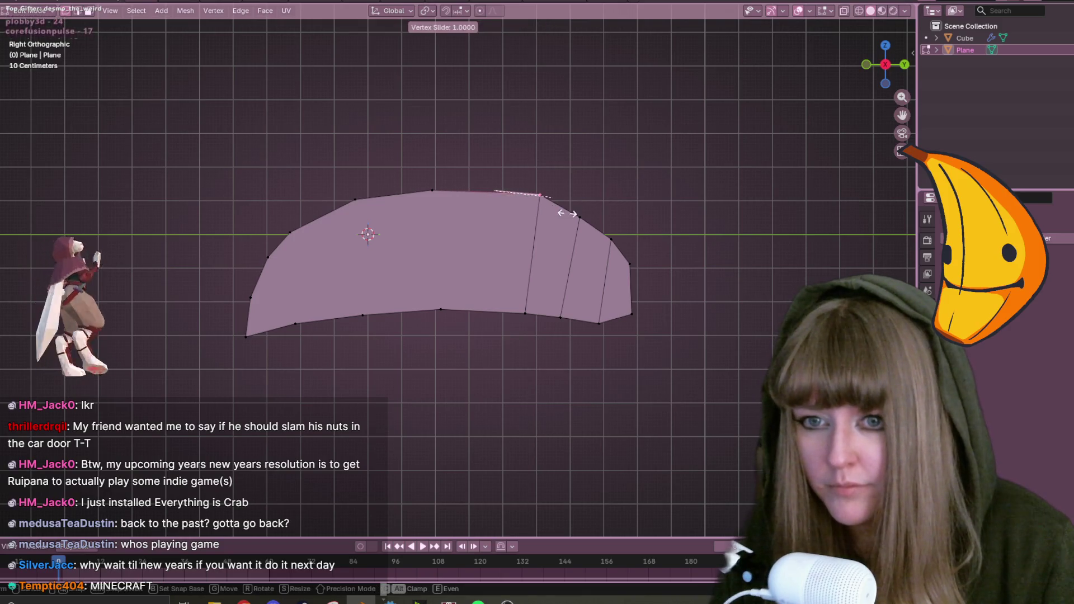
pyautogui.click(567, 213)
pyautogui.click(844, 11)
# Merge the overlapping top vertices by distance and refill the left outline with a single face.
pyautogui.moveTo(557, 161); pyautogui.dragTo(540, 223)
pyautogui.press('m')
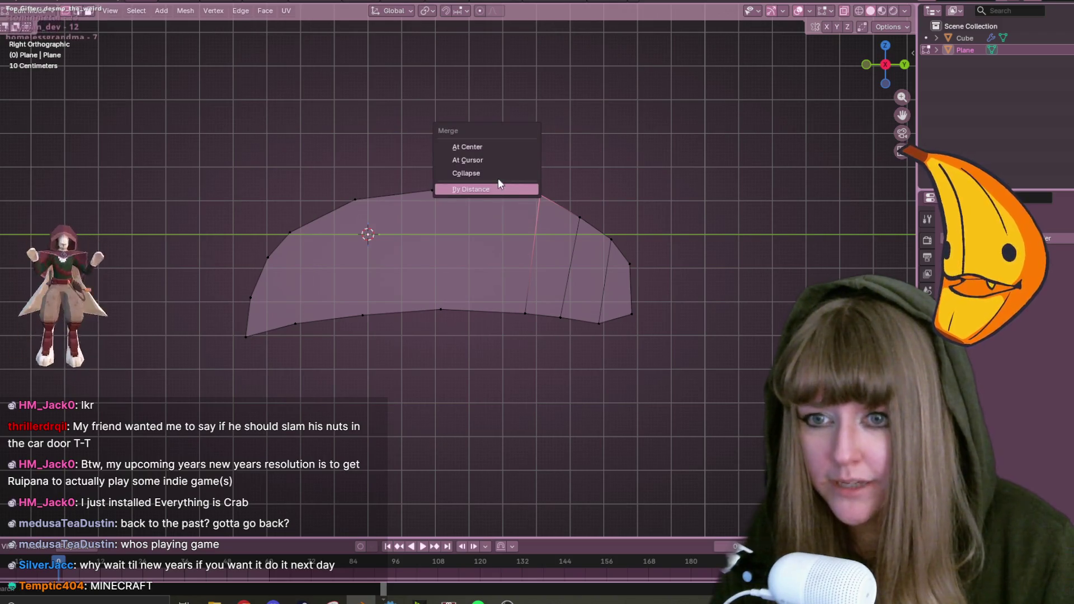
pyautogui.click(497, 183)
pyautogui.press('x')
pyautogui.click(443, 208)
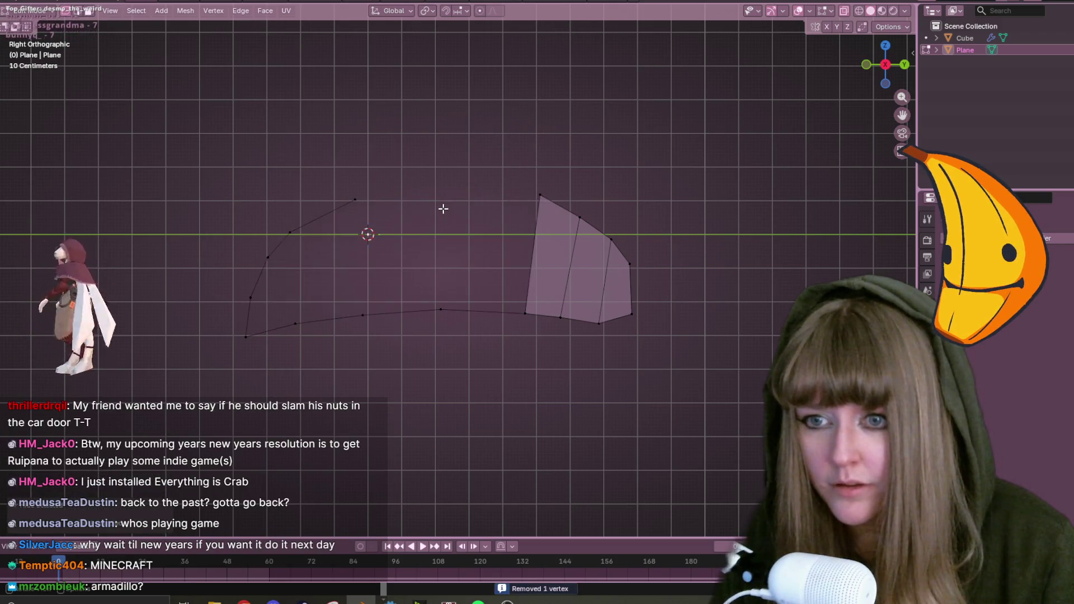
pyautogui.press('f')
pyautogui.hotkey('shift', 'v')
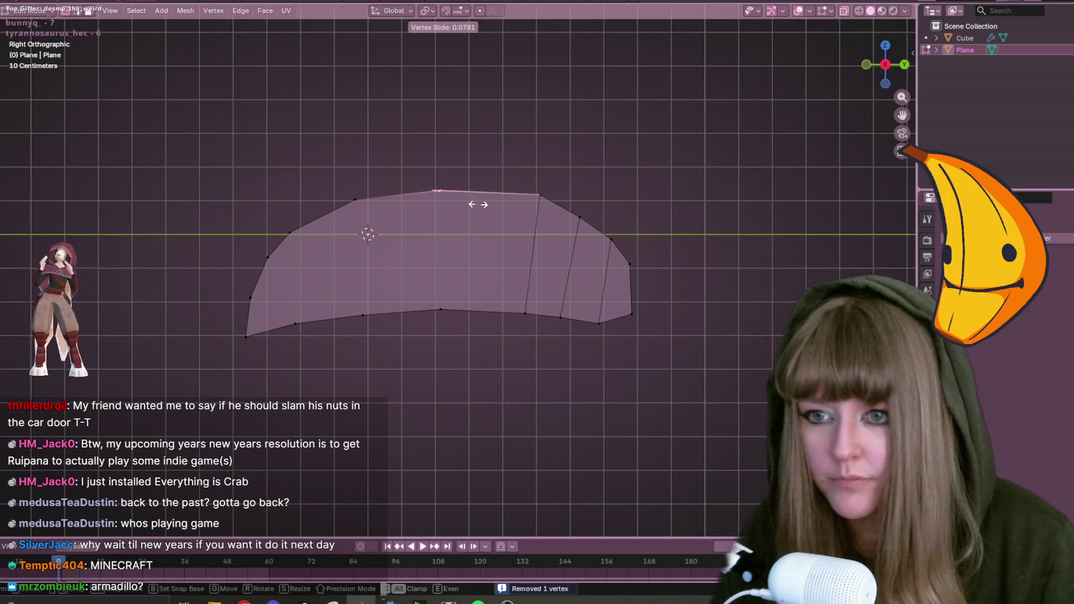
pyautogui.click(477, 204)
pyautogui.click(854, 13)
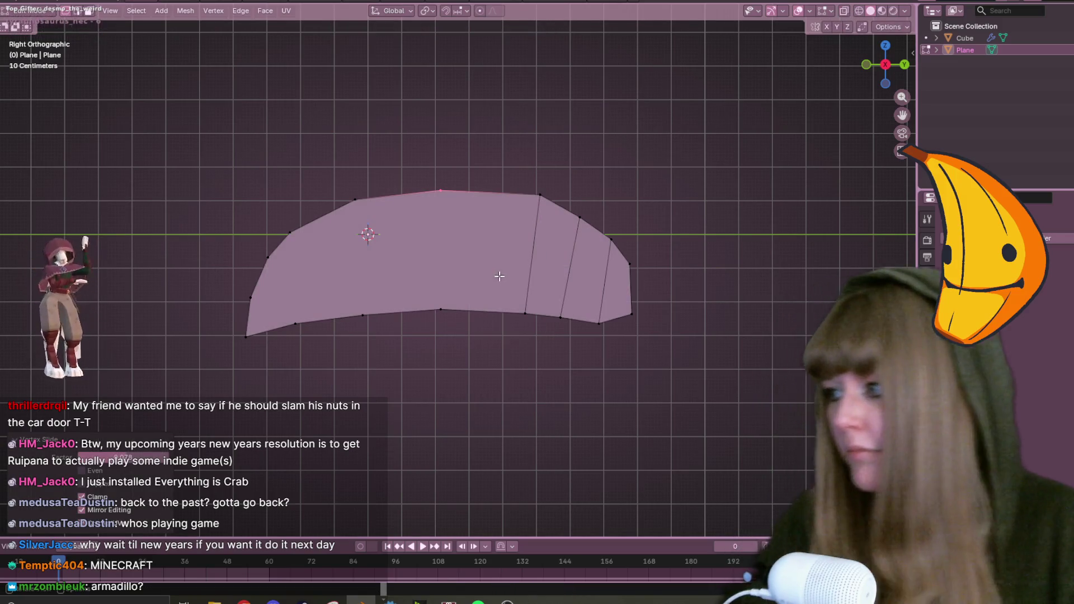
# Add two more cross edges joining top vertices to the bottom vertices beneath them.
pyautogui.keyDown('shift'); pyautogui.click(452, 308); pyautogui.keyUp('shift')
pyautogui.press('j')
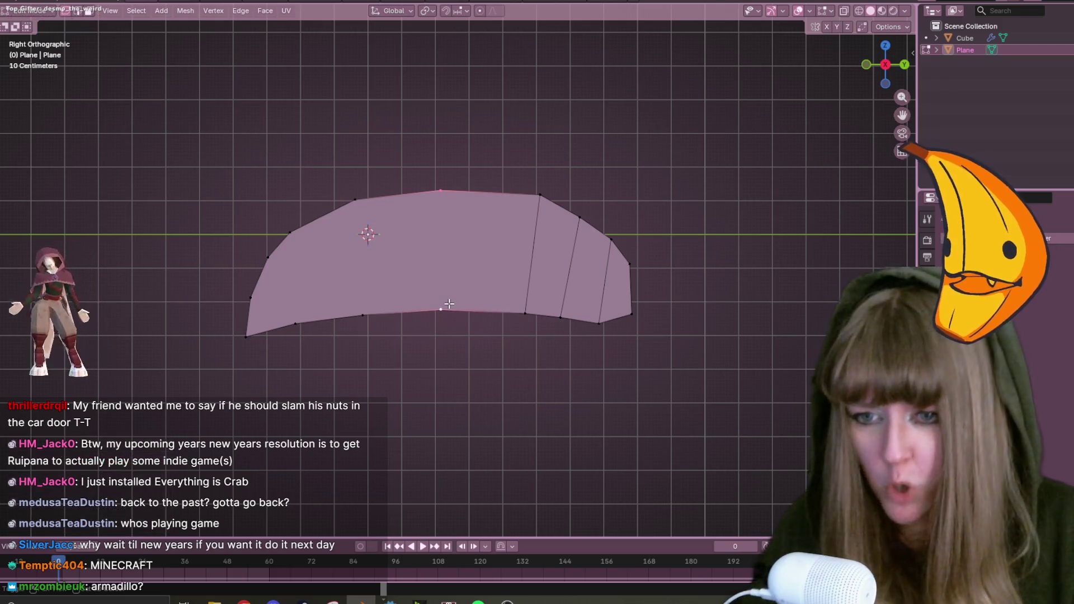
pyautogui.click(358, 207)
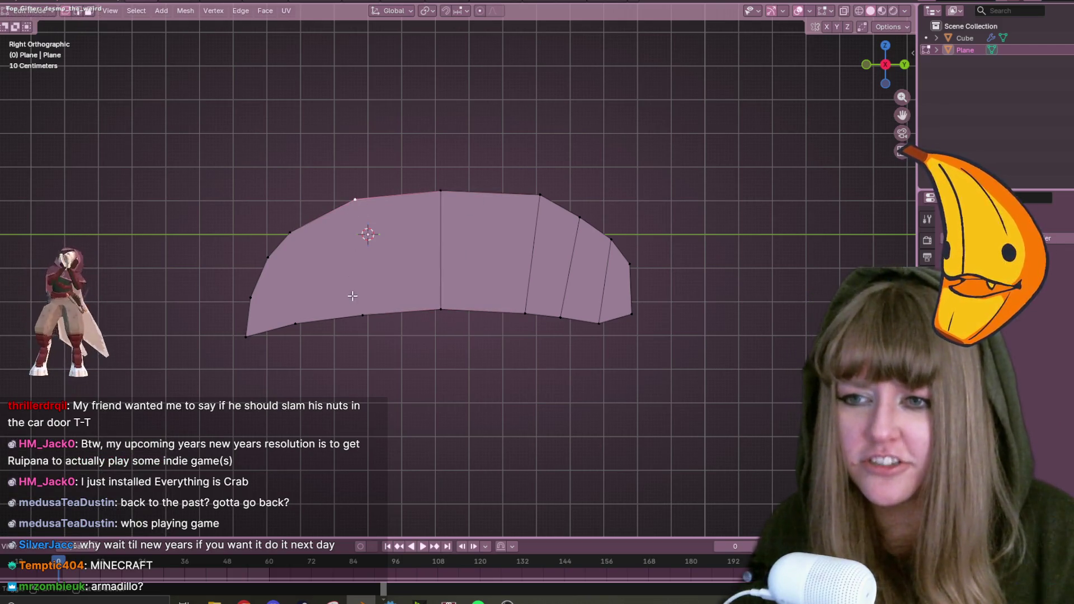
pyautogui.keyDown('shift'); pyautogui.click(361, 302); pyautogui.keyUp('shift')
pyautogui.press('j')
pyautogui.click(290, 232)
pyautogui.keyDown('shift'); pyautogui.click(297, 321); pyautogui.keyUp('shift')
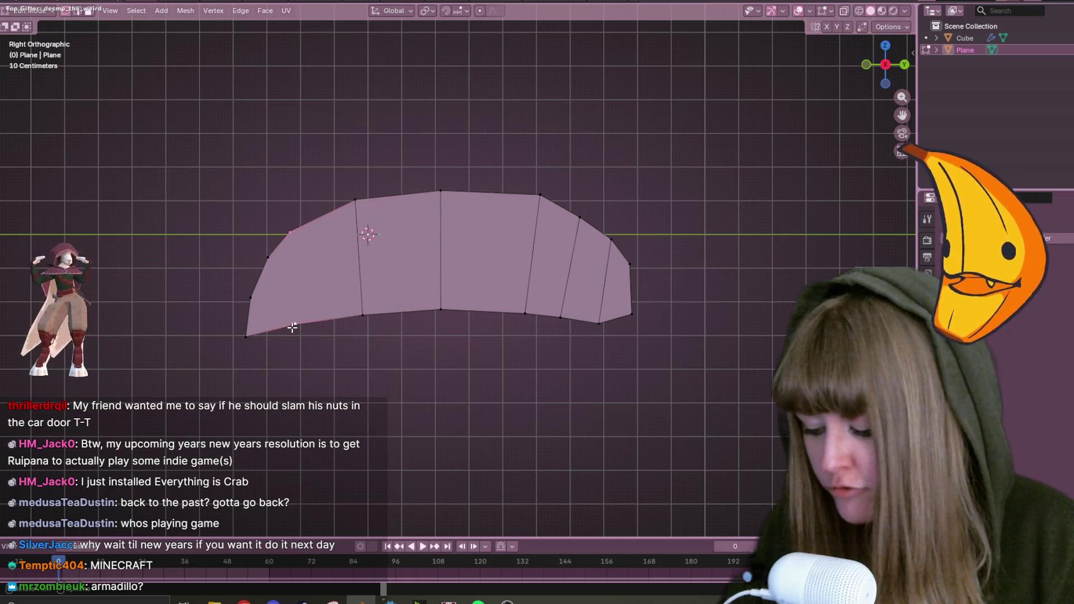
pyautogui.hotkey('ctrl', 'z')
pyautogui.hotkey('ctrl', 'z')
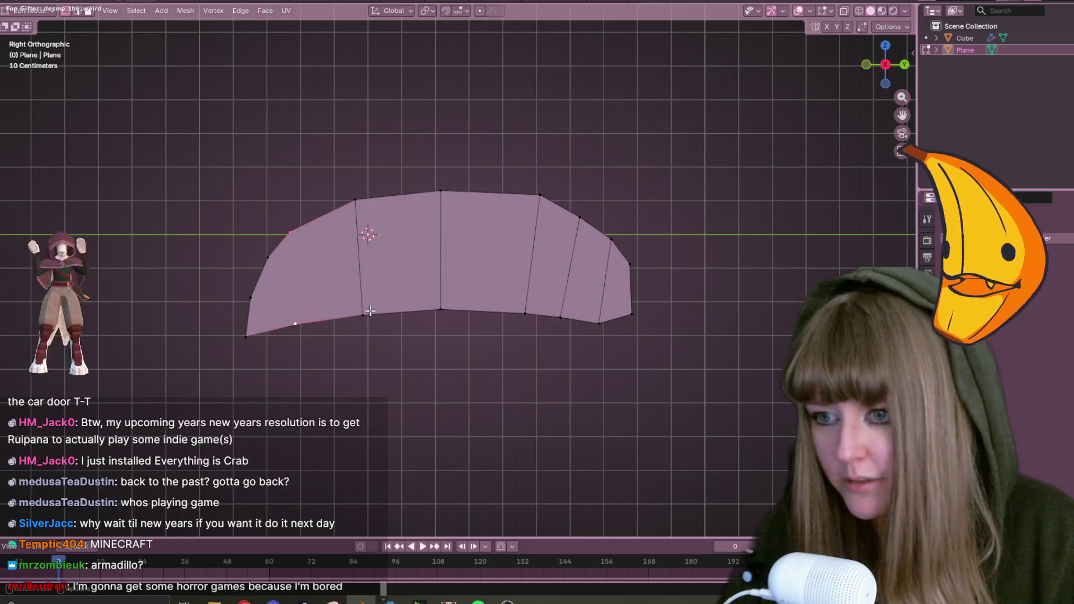
# Slide the leftmost cross edge to the right.
pyautogui.hotkey('alt', 'a')
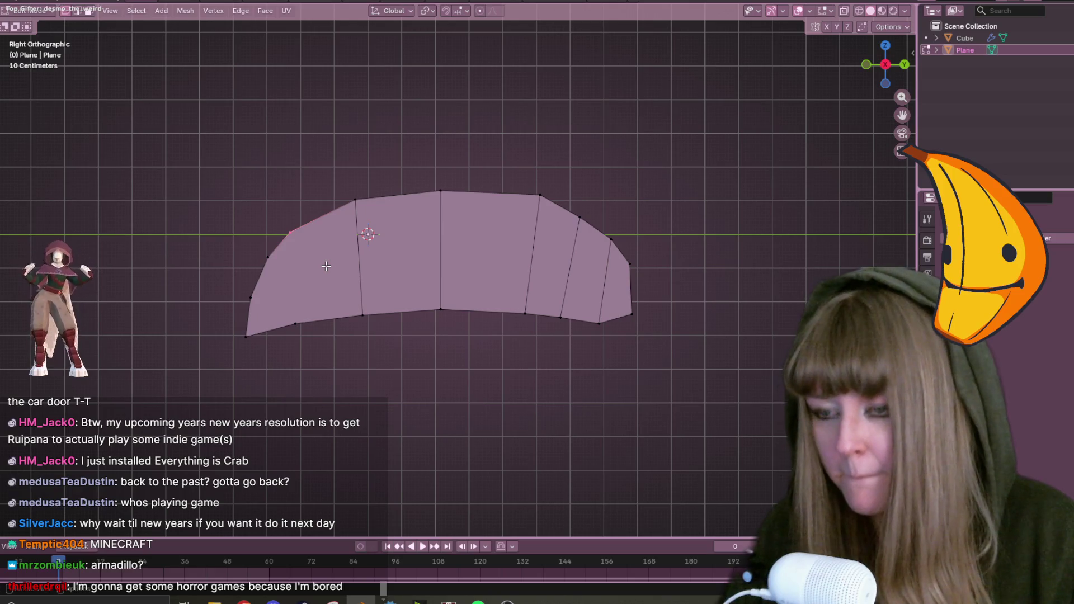
pyautogui.keyDown('shift'); pyautogui.click(295, 327); pyautogui.keyUp('shift')
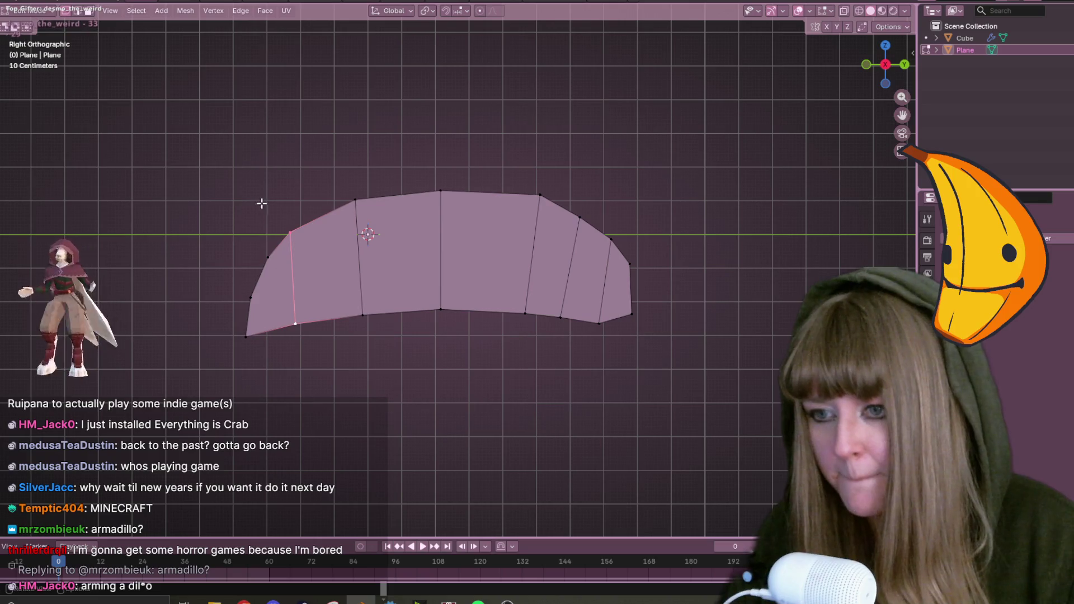
pyautogui.keyDown('shift'); pyautogui.click(289, 229); pyautogui.keyUp('shift')
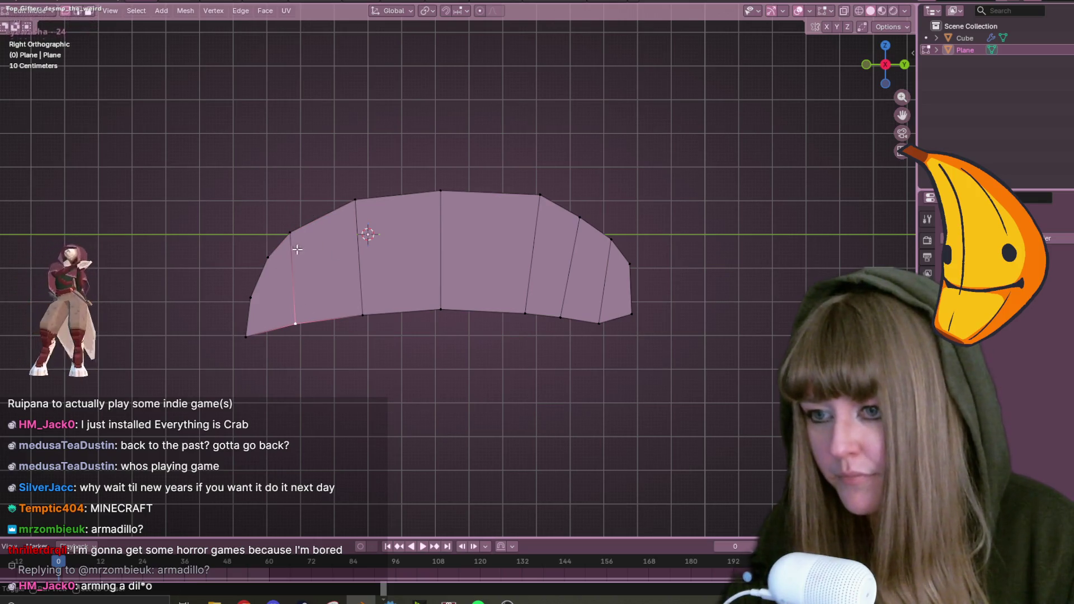
pyautogui.press('g')
pyautogui.press('g')
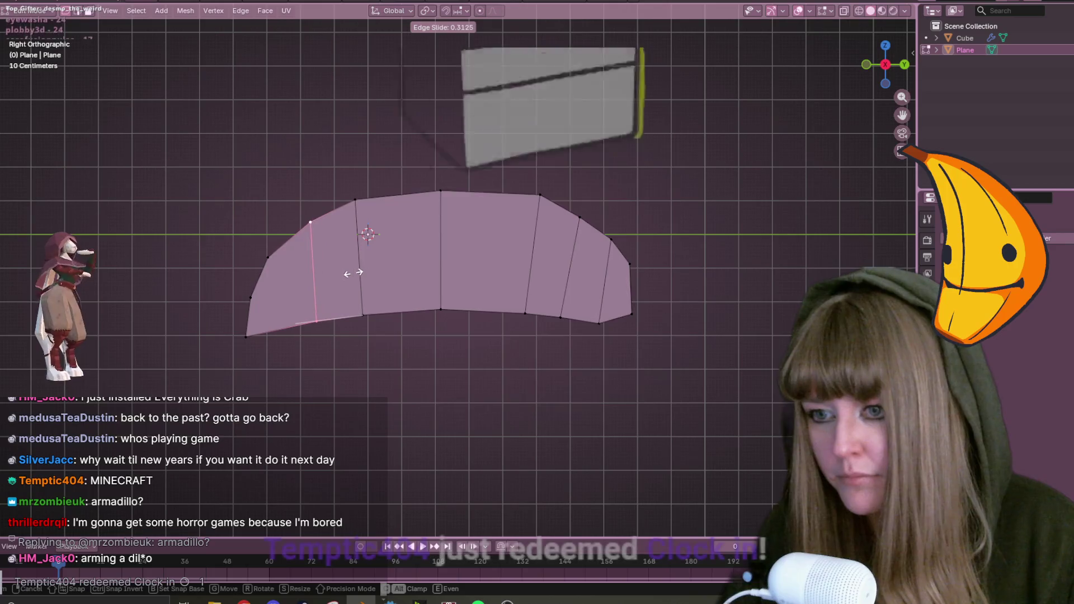
pyautogui.click(353, 271)
pyautogui.click(332, 417)
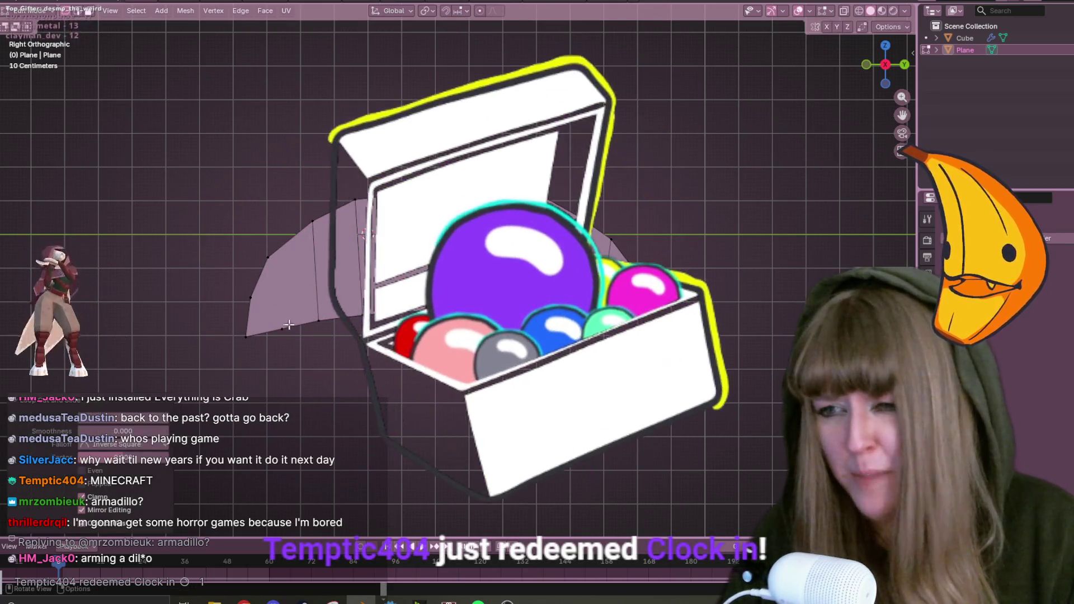
# Connect the left-tip vertex to a lower vertex with a diagonal edge.
pyautogui.click(269, 258)
pyautogui.press('j')
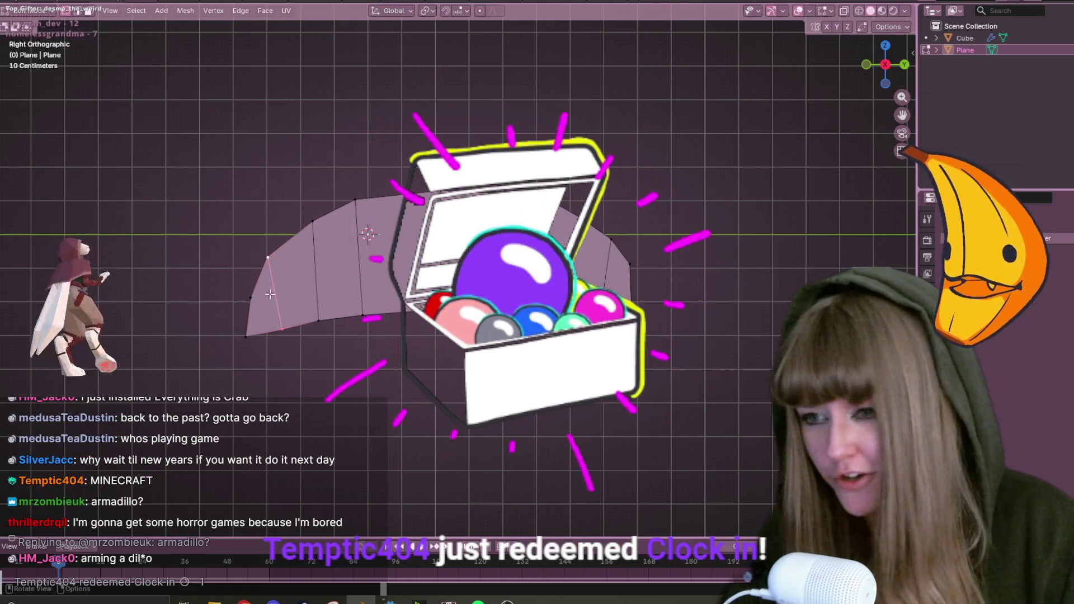
pyautogui.click(261, 302)
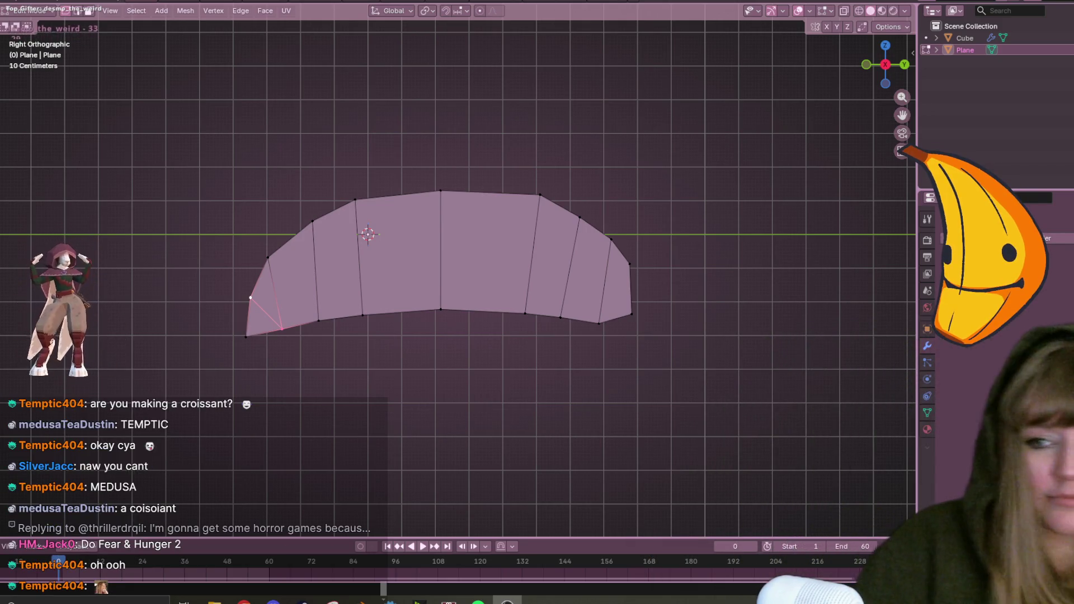
# Slide the cross edge right of centre to a new position.
pyautogui.moveTo(511, 168); pyautogui.dragTo(543, 349)
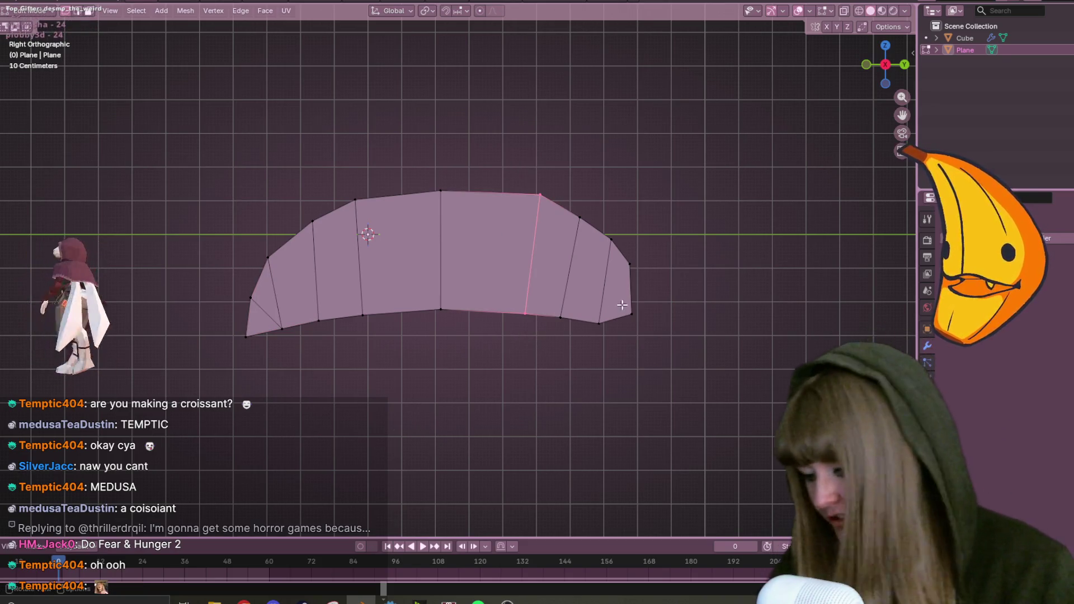
pyautogui.press('g')
pyautogui.press('g')
pyautogui.click(648, 266)
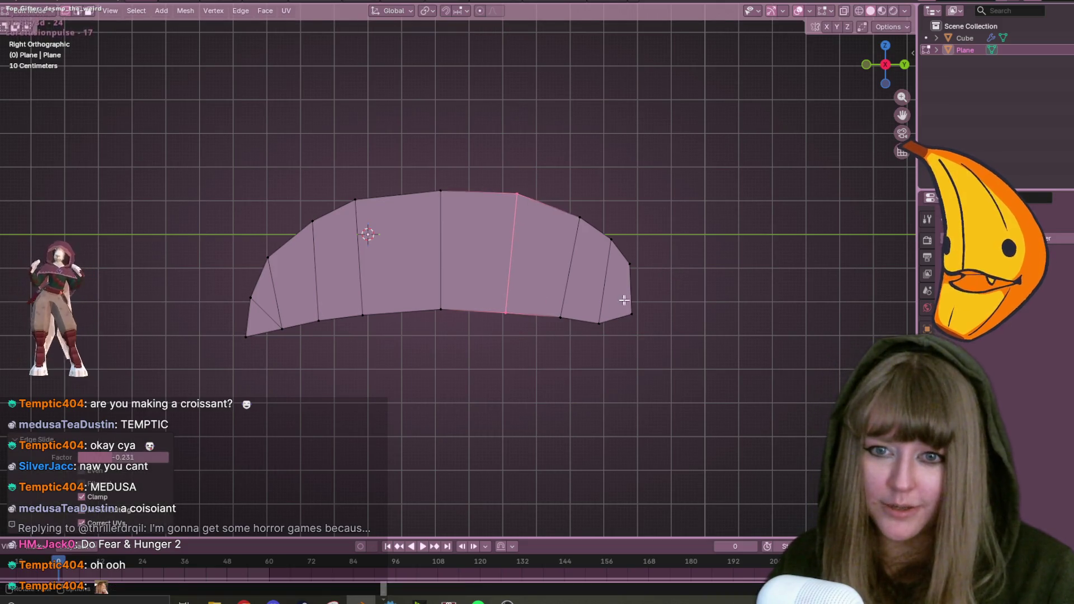
pyautogui.click(561, 321)
pyautogui.scroll(4, 588, 168)
pyautogui.scroll(-4, 573, 173)
pyautogui.scroll(-3, 551, 233)
pyautogui.scroll(4, 438, 278)
# Slide the lower-left cross edge upward and slide the lower-left tip vertex up its edge.
pyautogui.moveTo(254, 329)
pyautogui.mouseDown()
pyautogui.moveTo(319, 358)
pyautogui.moveTo(349, 358)
pyautogui.mouseUp()
pyautogui.press('h')
pyautogui.hotkey('alt', 'h')
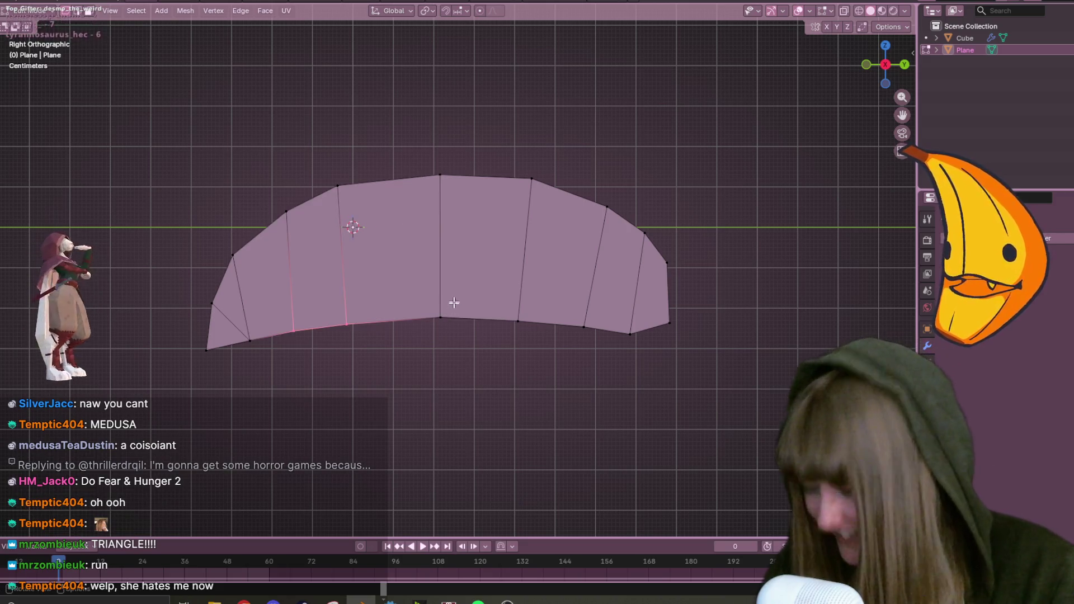
pyautogui.press('g')
pyautogui.press('g')
pyautogui.click(448, 297)
pyautogui.moveTo(233, 324); pyautogui.dragTo(247, 356)
pyautogui.hotkey('shift', 'v')
pyautogui.click(257, 350)
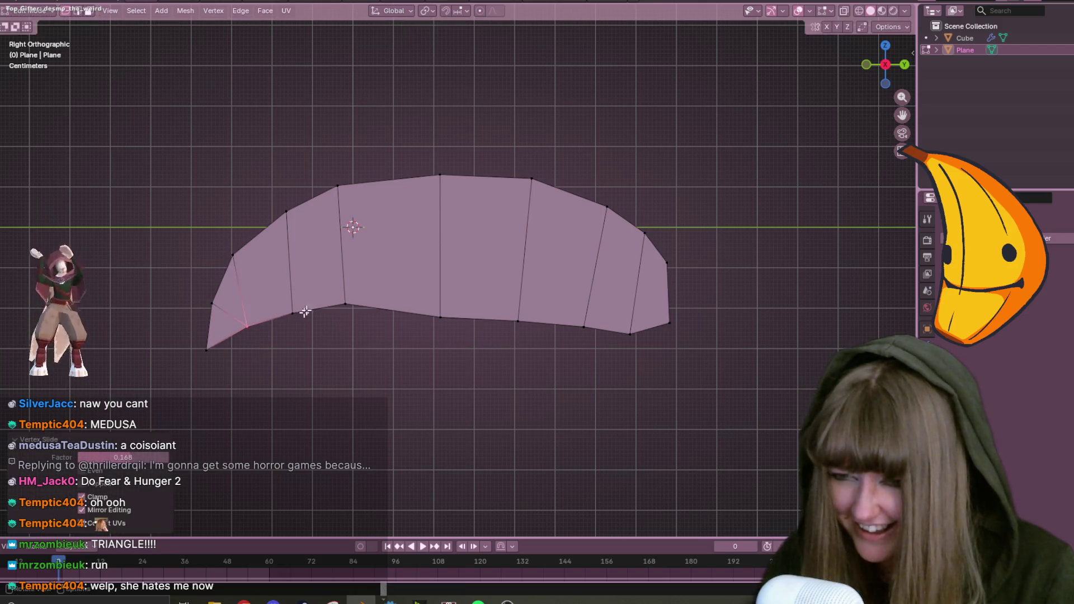
# Adjust three bottom outline vertices to smooth the lower curve.
pyautogui.click(345, 304)
pyautogui.press('g')
pyautogui.click(359, 317)
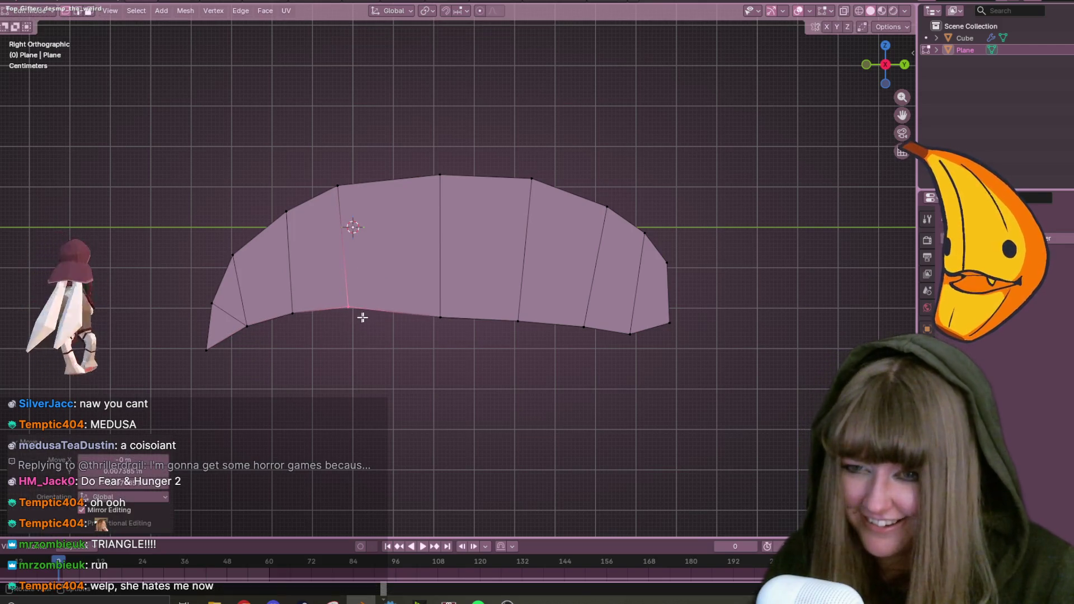
pyautogui.click(440, 317)
pyautogui.press('g')
pyautogui.click(473, 327)
pyautogui.click(518, 322)
pyautogui.hotkey('shift', 'v')
pyautogui.click(552, 299)
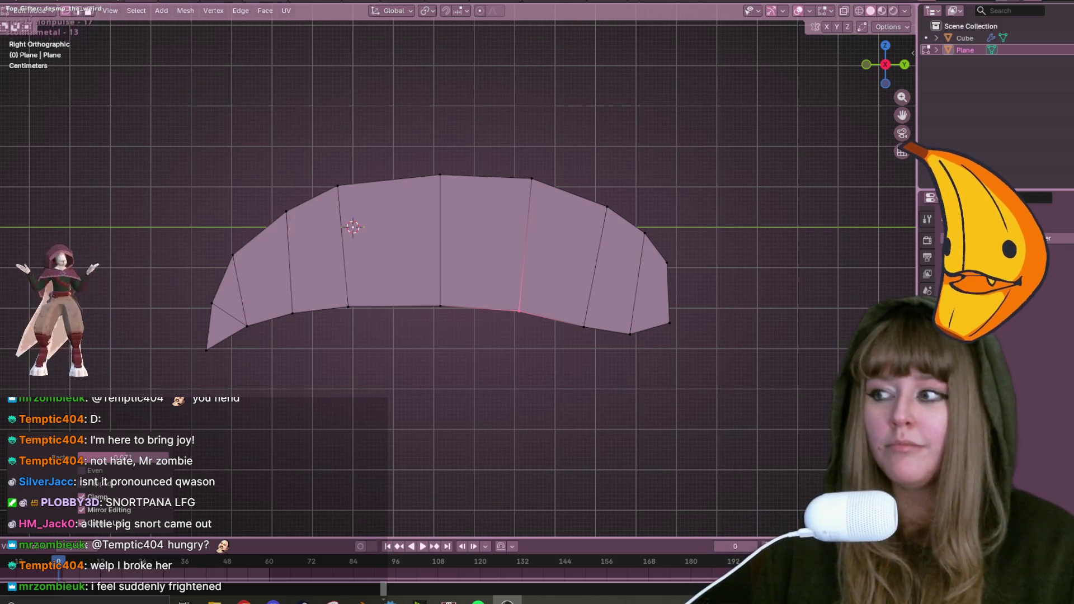
pyautogui.keyDown('shift'); pyautogui.moveTo(793, 350); pyautogui.dragTo(748, 268, button='middle'); pyautogui.keyUp('shift')
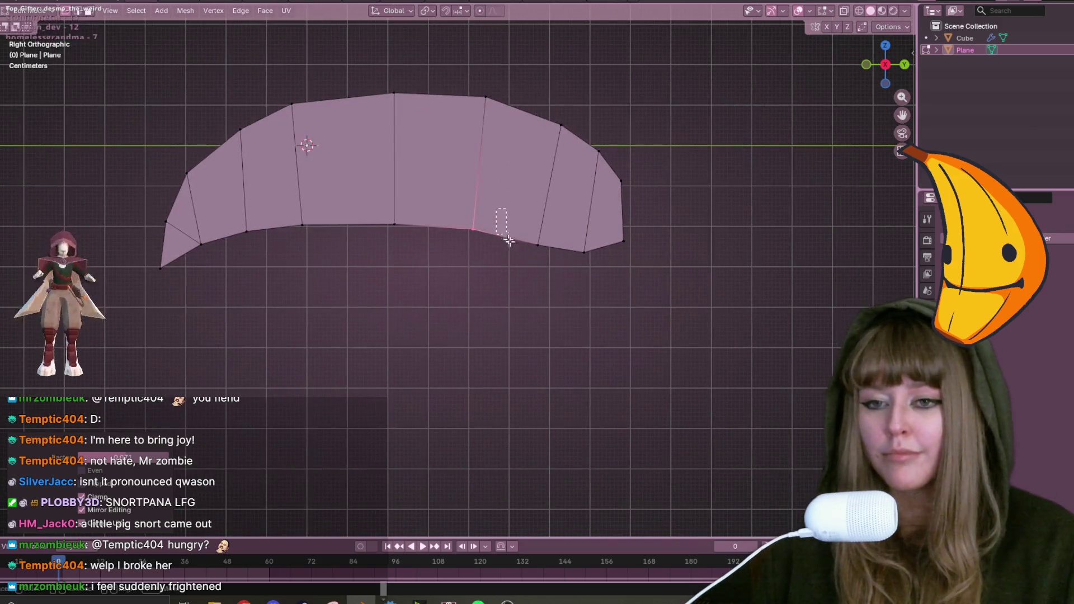
# Nudge the crescent's right-end vertex slightly lower and to the right.
pyautogui.press('g')
pyautogui.rightClick(587, 263)
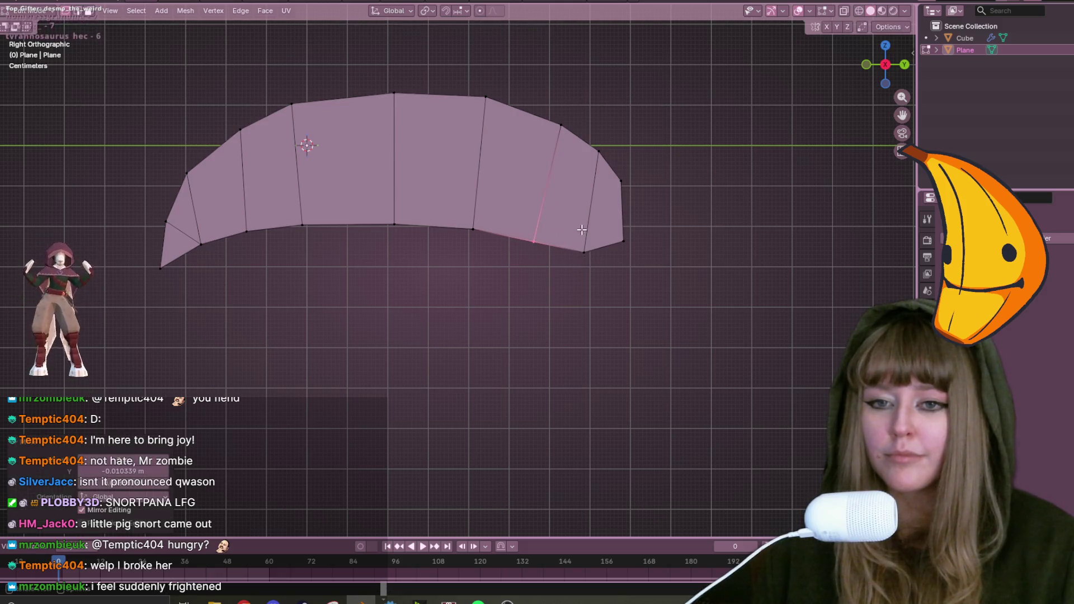
pyautogui.click(638, 262)
pyautogui.click(641, 266)
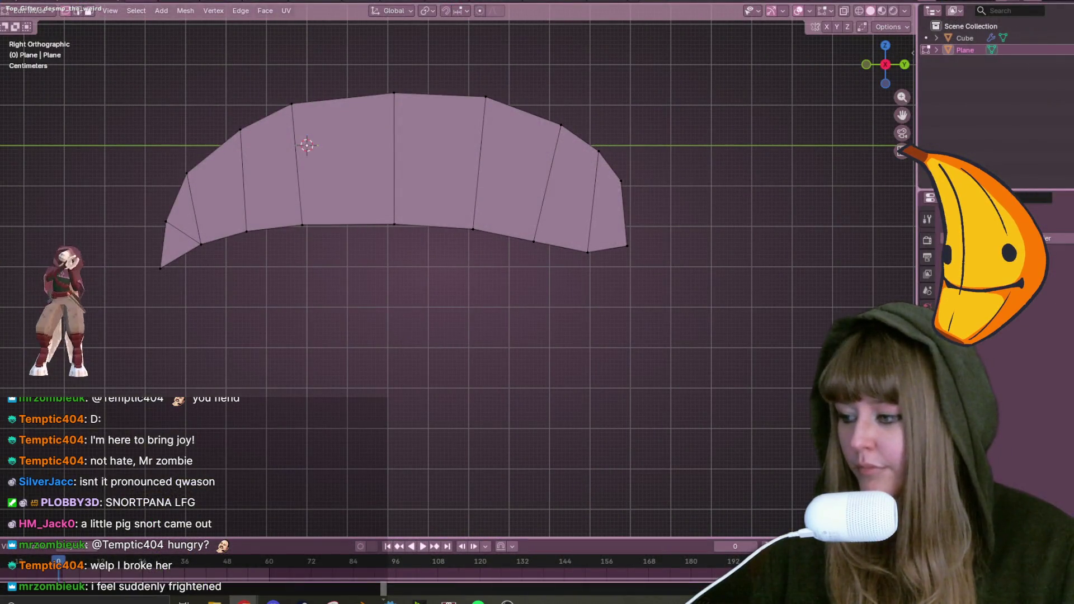
# Reframe the view around the crescent and box-select the vertices at its right end.
pyautogui.moveTo(655, 172)
pyautogui.keyDown('shift'); pyautogui.mouseDown(button='middle')
pyautogui.moveTo(674, 165)
pyautogui.moveTo(627, 205)
pyautogui.mouseUp(button='middle'); pyautogui.keyUp('shift')
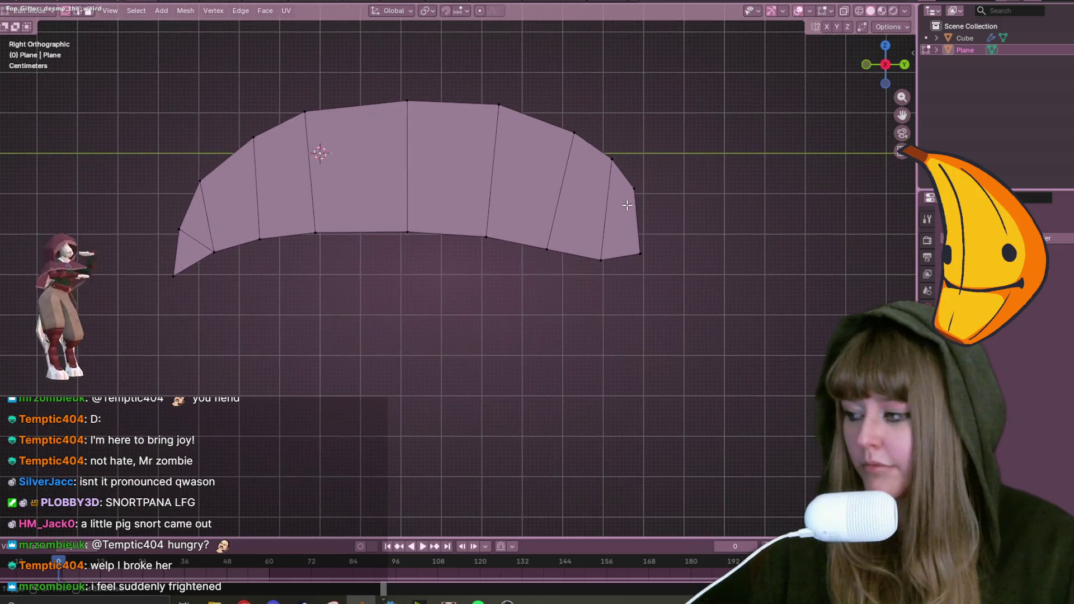
pyautogui.scroll(-1, 629, 206)
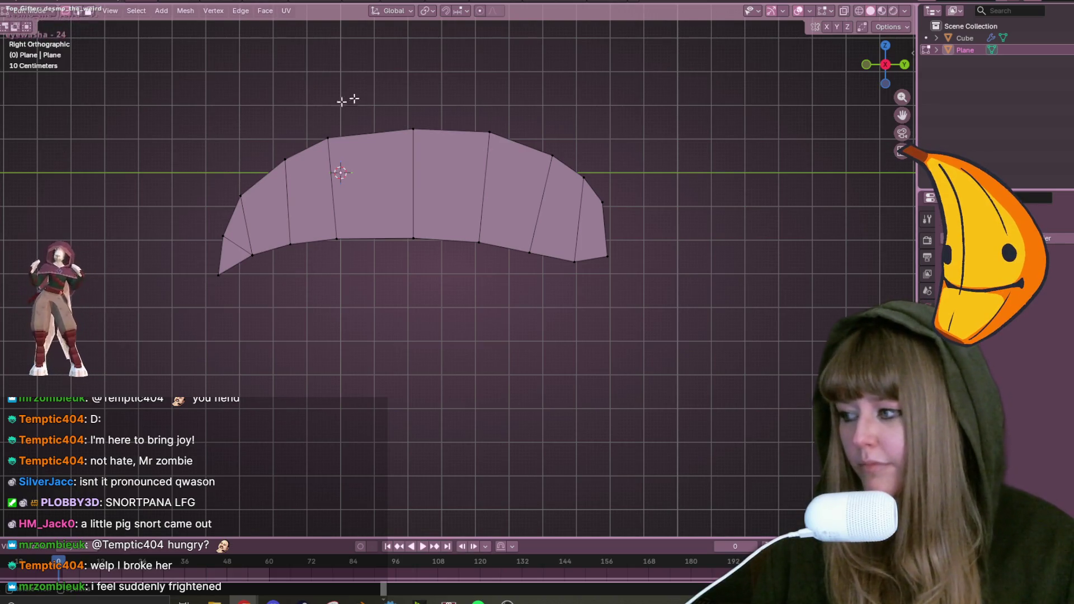
pyautogui.scroll(3, 501, 173)
pyautogui.moveTo(501, 173)
pyautogui.keyDown('shift'); pyautogui.mouseDown(button='middle')
pyautogui.moveTo(486, 125)
pyautogui.moveTo(543, 205)
pyautogui.mouseUp(button='middle'); pyautogui.keyUp('shift')
pyautogui.moveTo(587, 193); pyautogui.dragTo(674, 238)
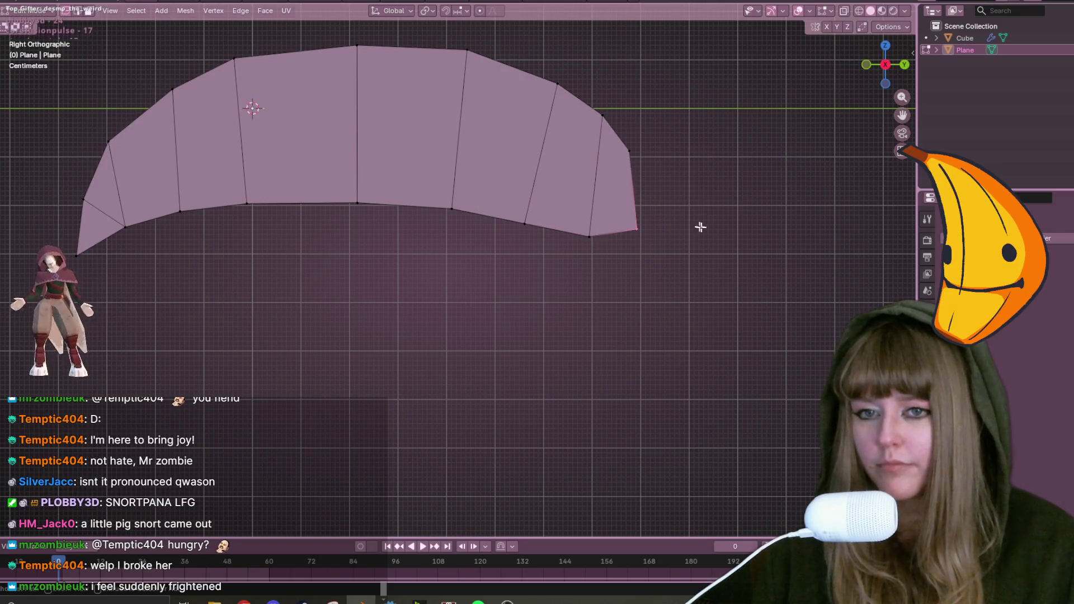
pyautogui.moveTo(587, 97)
pyautogui.mouseDown()
pyautogui.moveTo(629, 264)
pyautogui.moveTo(660, 280)
pyautogui.mouseUp()
pyautogui.scroll(-3, 659, 280)
pyautogui.moveTo(490, 131)
pyautogui.mouseDown()
pyautogui.moveTo(548, 317)
pyautogui.moveTo(585, 300)
pyautogui.mouseUp()
# Move the selected right-end vertices into place, undoing an accidental deletion.
pyautogui.press('s')
pyautogui.rightClick(635, 293)
pyautogui.press('x')
pyautogui.click(644, 274)
pyautogui.hotkey('ctrl', 'z')
pyautogui.press('g')
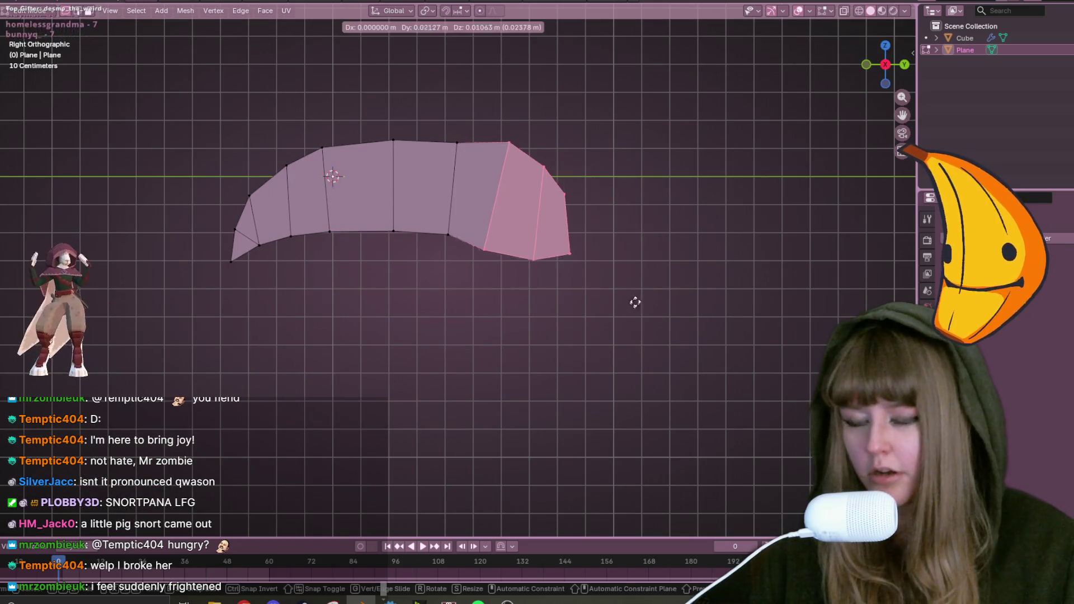
pyautogui.click(636, 292)
# Raise a top vertex on the right half to round the top edge, restoring an accidentally deleted area.
pyautogui.click(457, 143)
pyautogui.press('x')
pyautogui.click(470, 151)
pyautogui.hotkey('ctrl', 'z')
pyautogui.press('g')
pyautogui.click(558, 151)
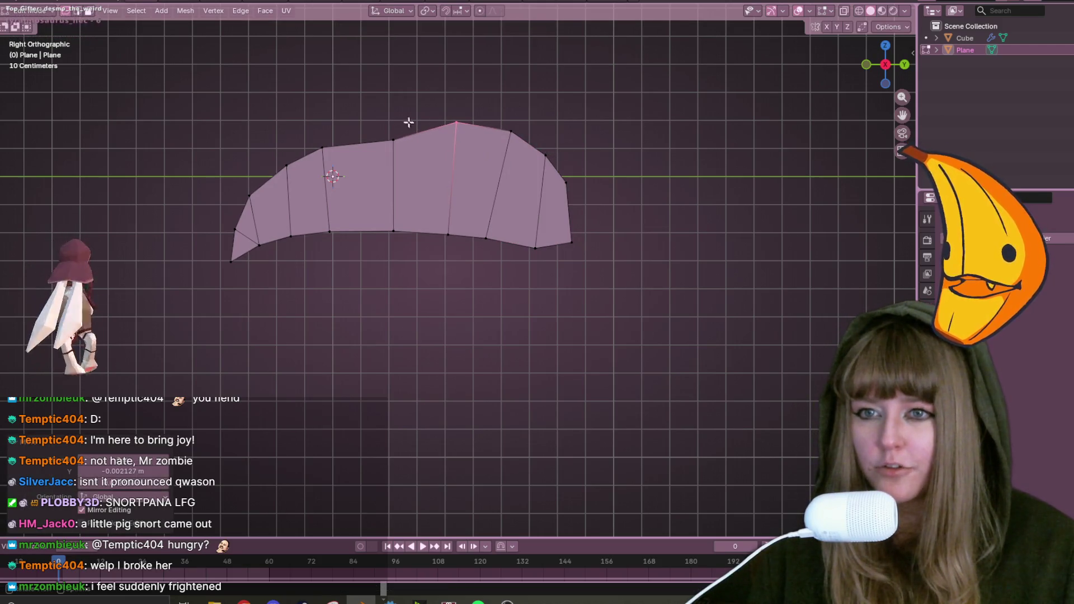
# Lift and adjust three more top vertices so the top edge arches toward the right tip.
pyautogui.click(393, 140)
pyautogui.press('g')
pyautogui.click(387, 120)
pyautogui.click(322, 148)
pyautogui.press('g')
pyautogui.click(335, 161)
pyautogui.click(510, 131)
pyautogui.press('g')
pyautogui.press('g')
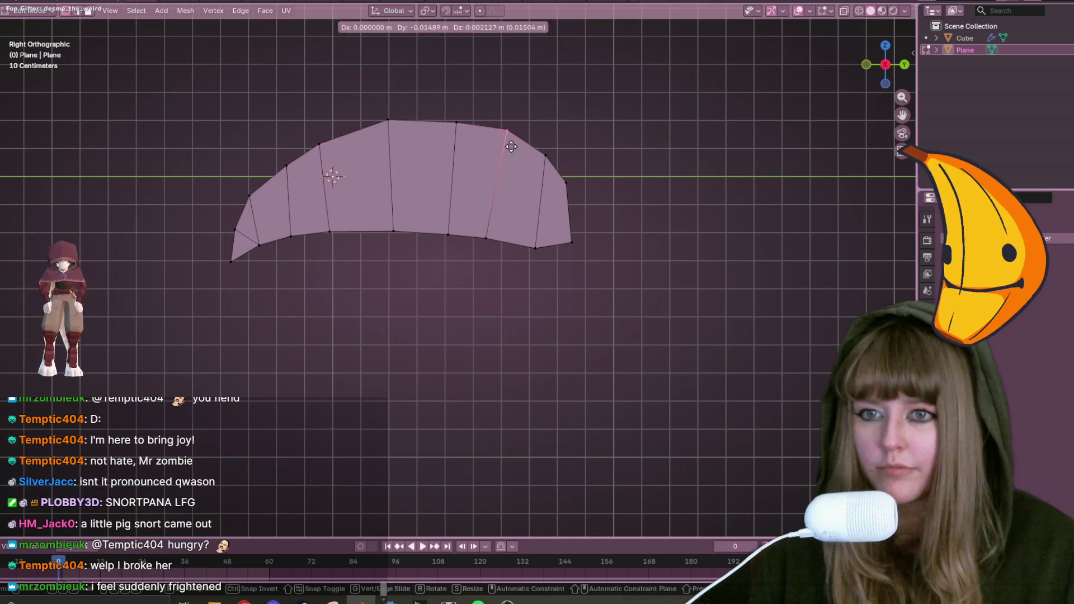
pyautogui.click(498, 141)
# Select a top vertex near the right tip, then switch to the 'rolly poly' image search in the browser.
pyautogui.moveTo(548, 107); pyautogui.dragTo(543, 173)
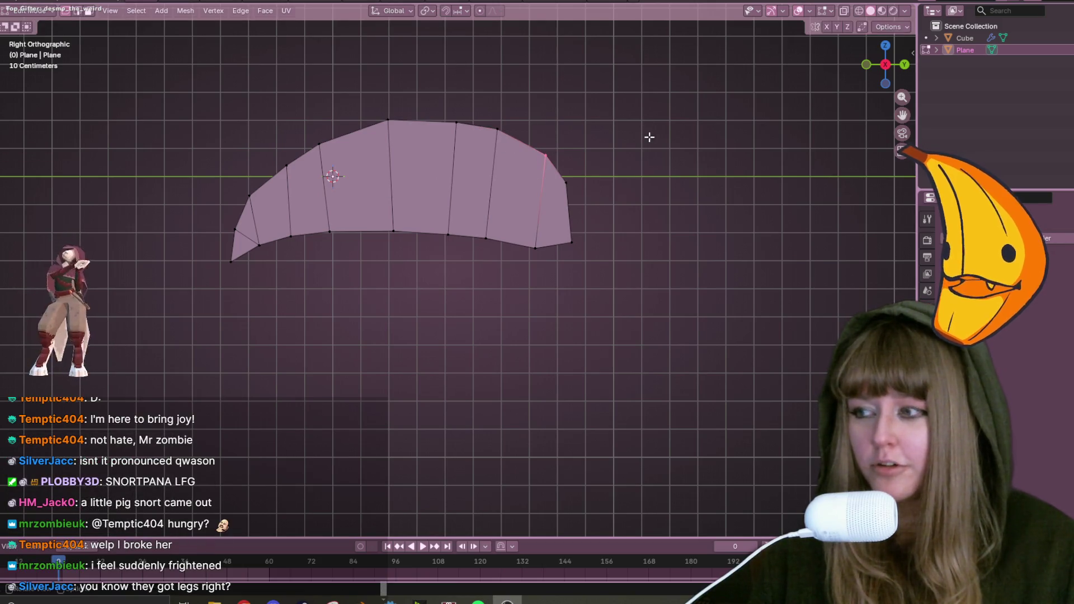
pyautogui.scroll(3, 644, 132)
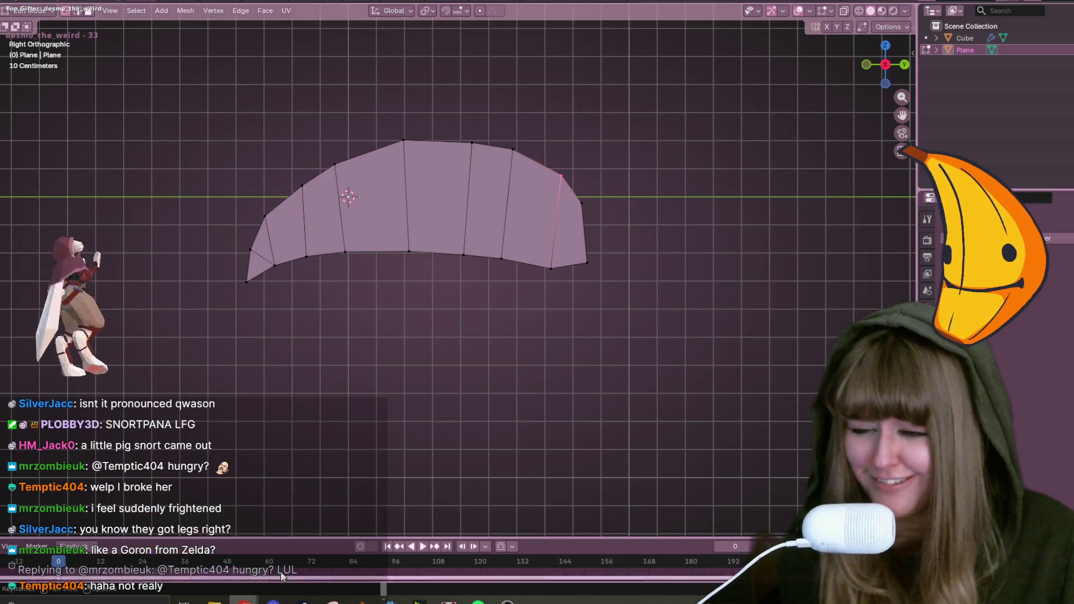
pyautogui.hotkey('alt', 'Tab')
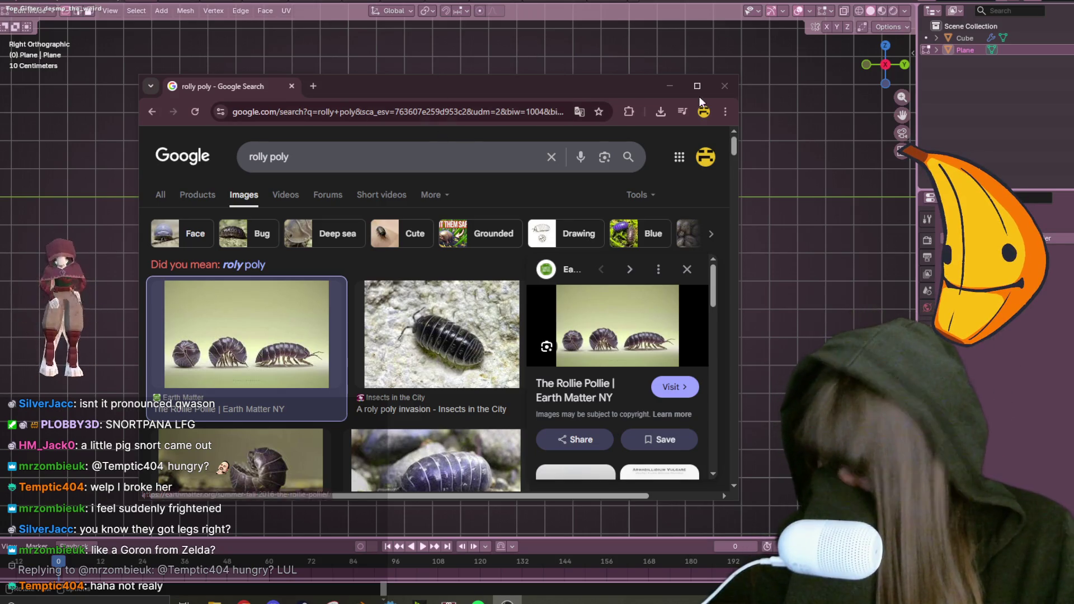
pyautogui.hotkey('alt', 'Tab')
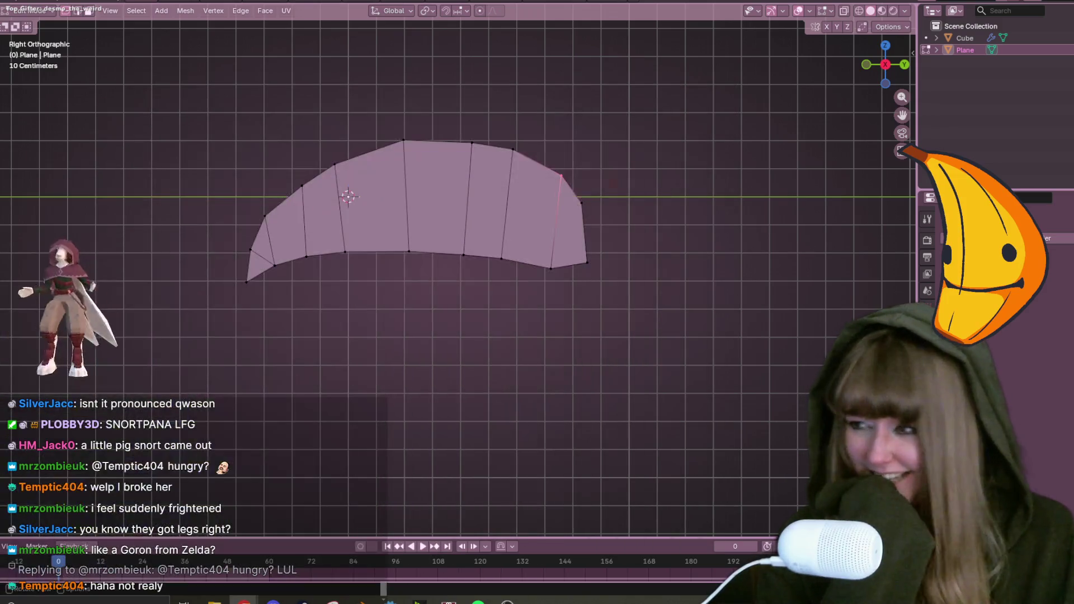